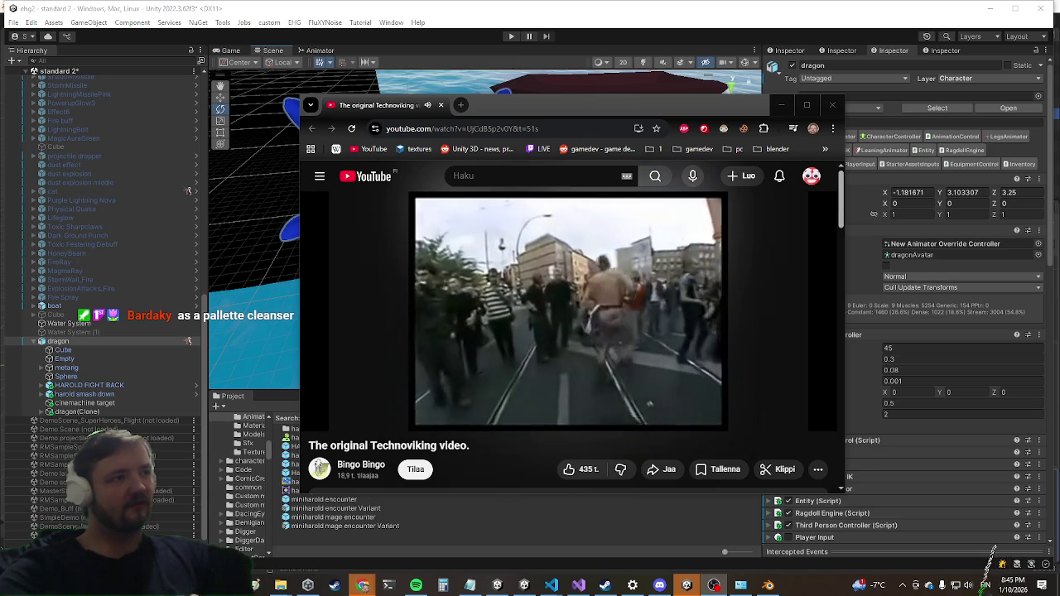
# Close the Technoviking YouTube video to return to the Unity editor's dragon scene.
pyautogui.moveTo(636, 242)
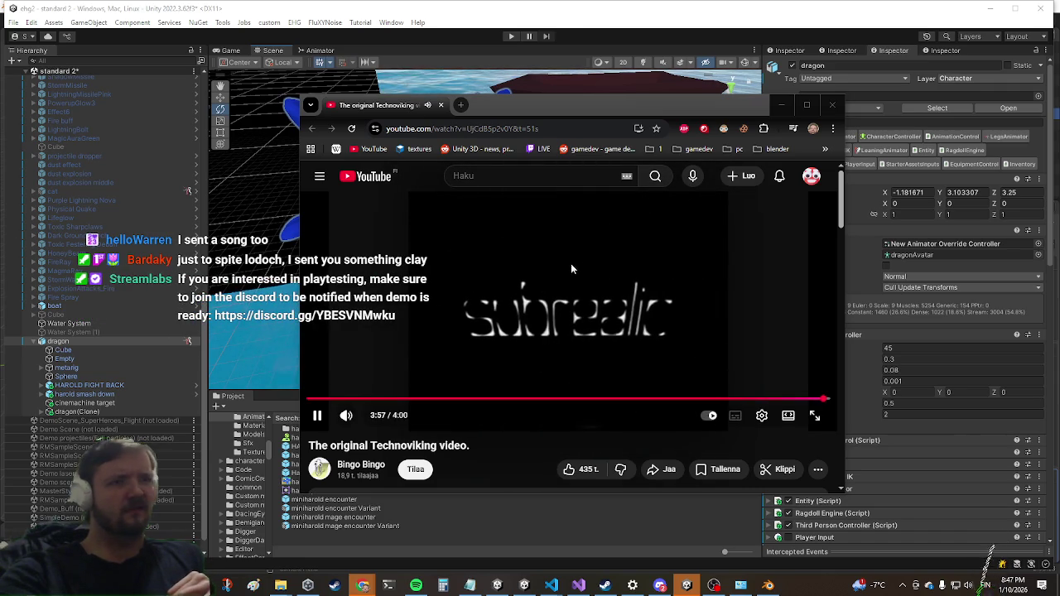
pyautogui.click(832, 105)
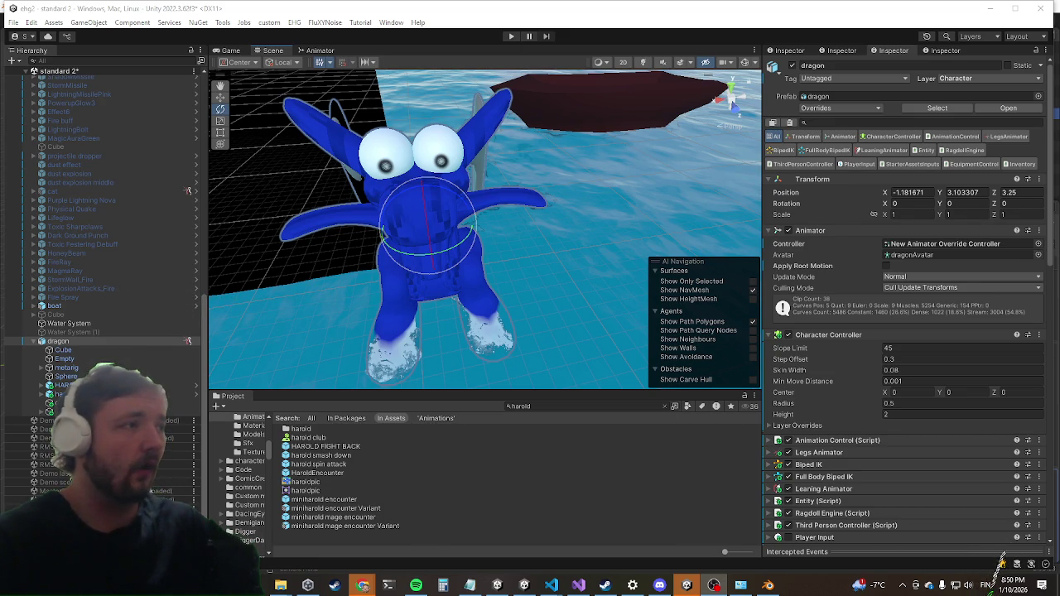
# Bring Visual Studio to the front with ThirdPersonController.cs open.
pyautogui.click(586, 589)
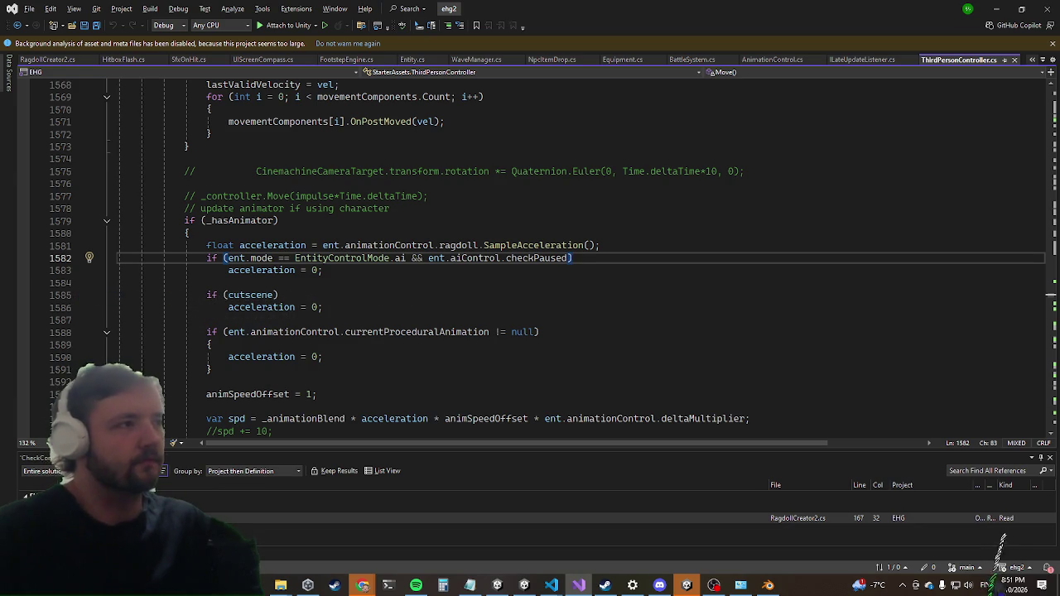
# Minimise Visual Studio, briefly recheck ThirdPersonController.cs, and return to the Unity dragon scene.
pyautogui.click(993, 6)
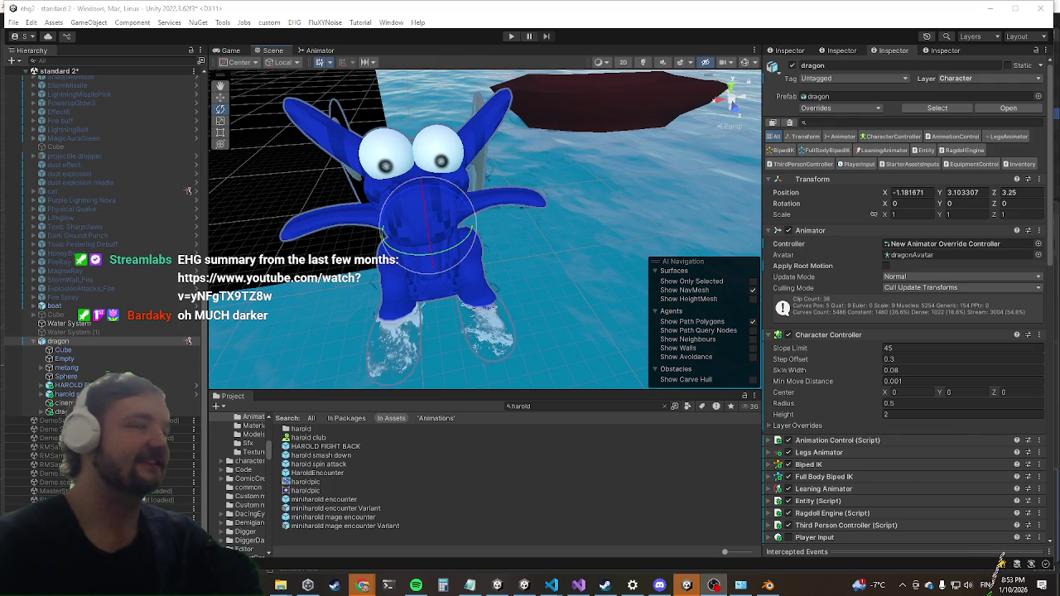
pyautogui.click(577, 586)
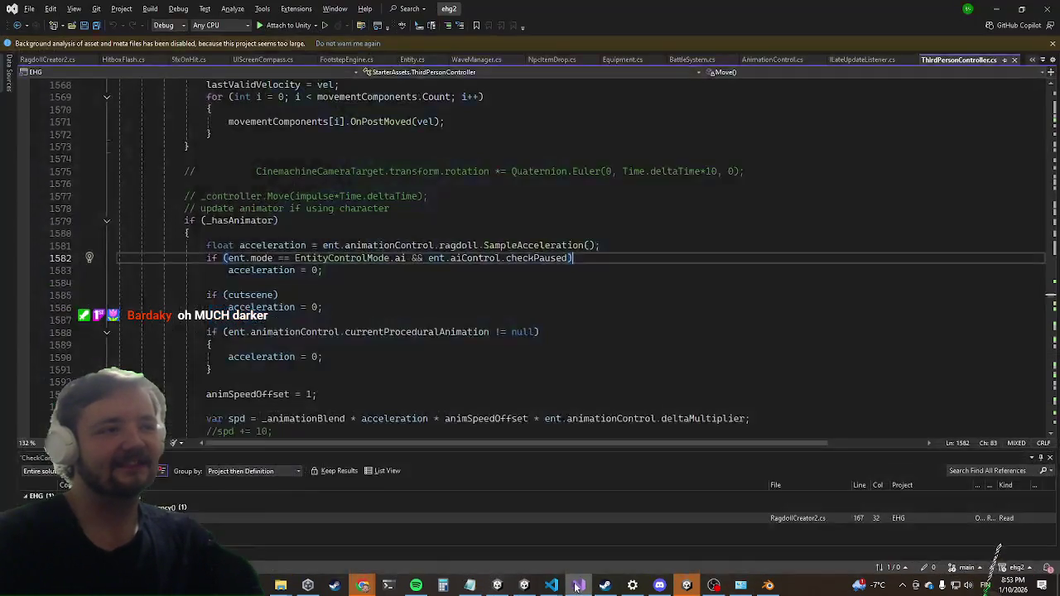
pyautogui.click(578, 585)
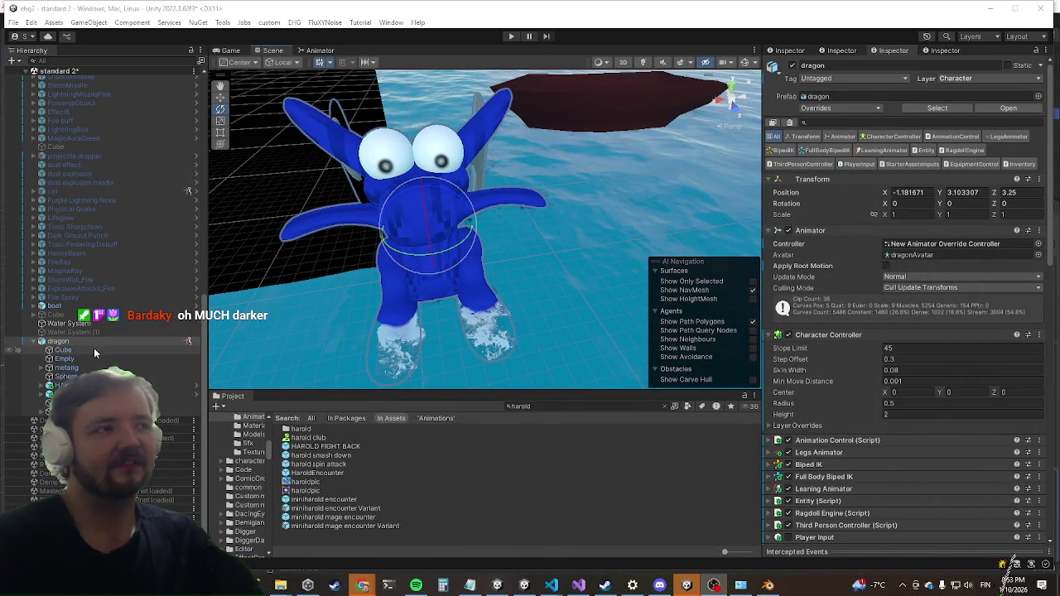
# Create an empty GameObject from the dragon's context menu, place it below dragon, and reselect dragon.
pyautogui.click(36, 342)
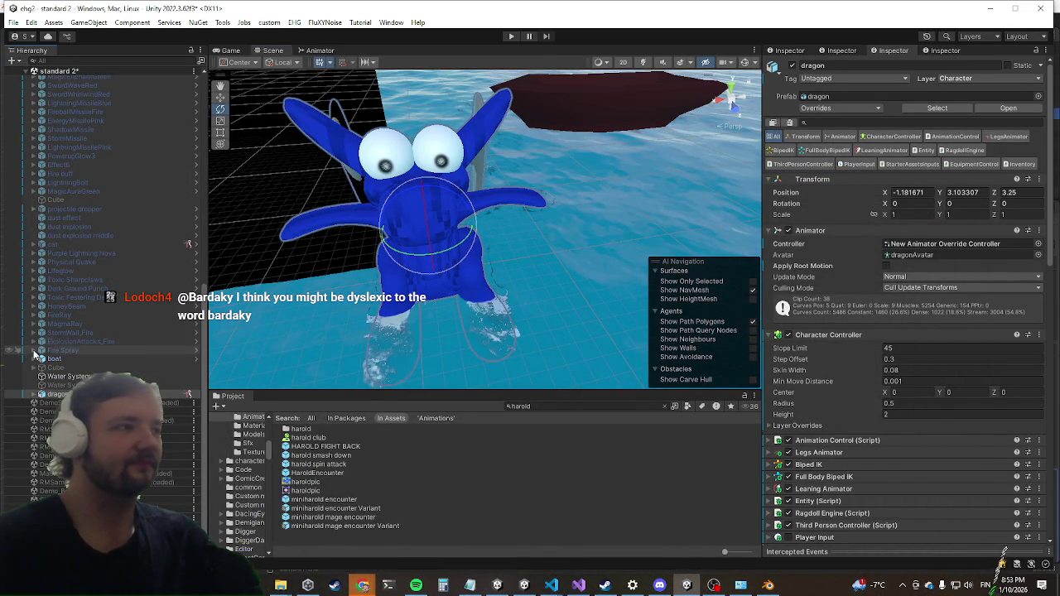
pyautogui.rightClick(55, 396)
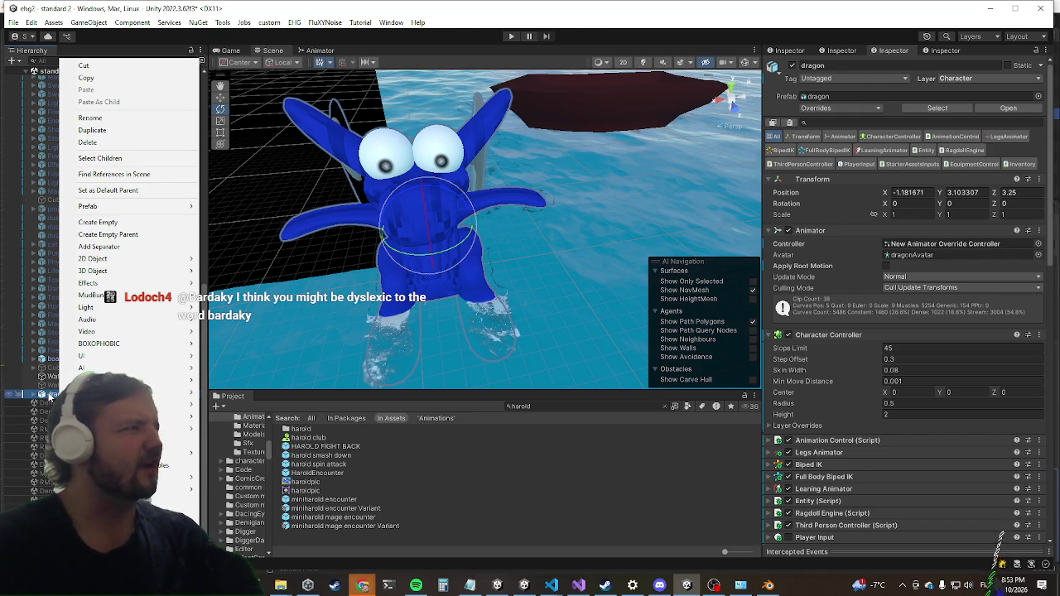
pyautogui.press('Escape')
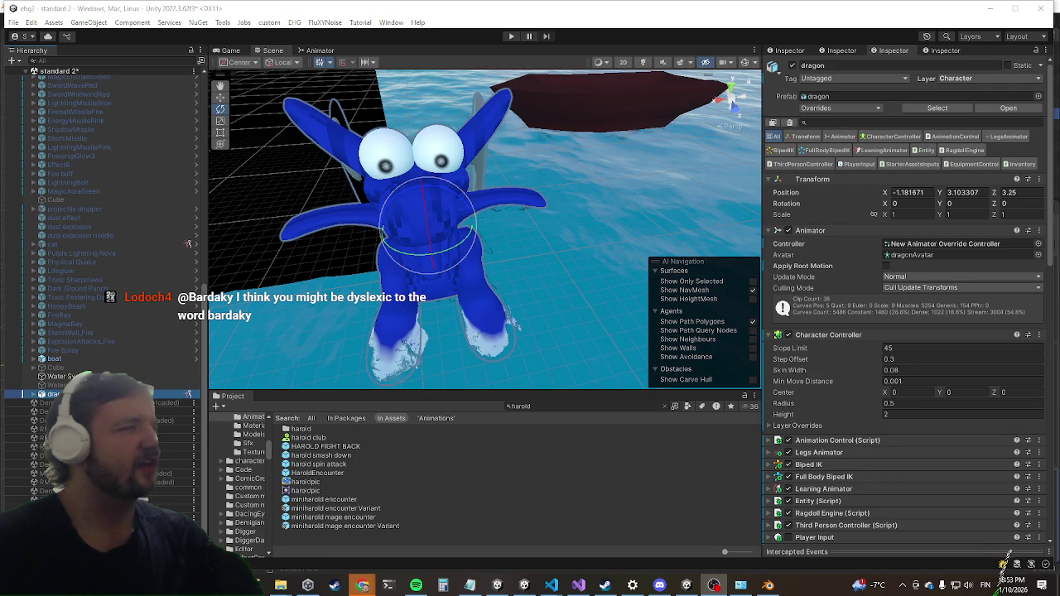
pyautogui.rightClick(73, 394)
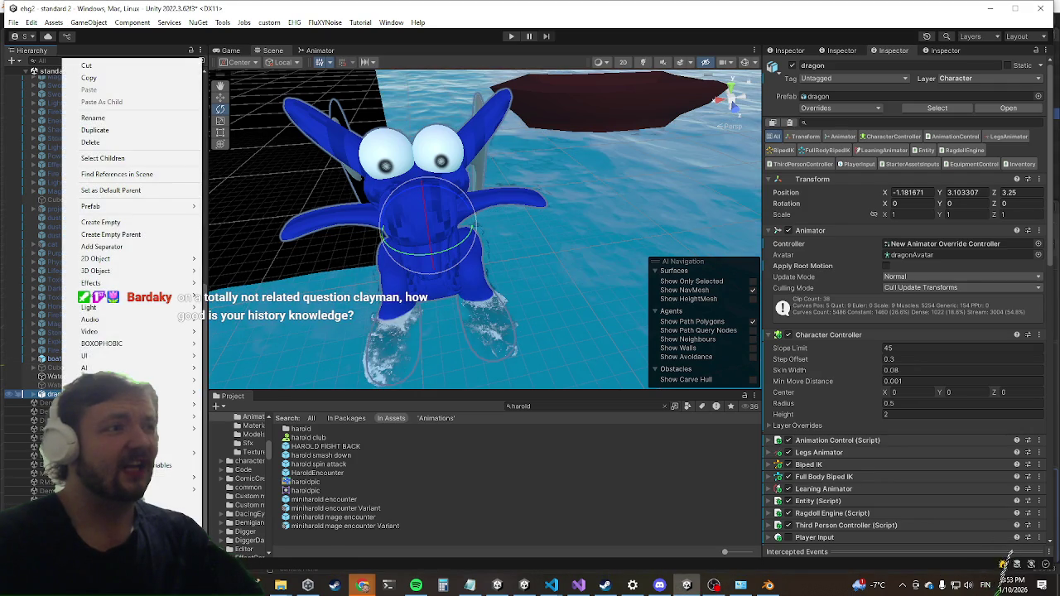
pyautogui.click(121, 224)
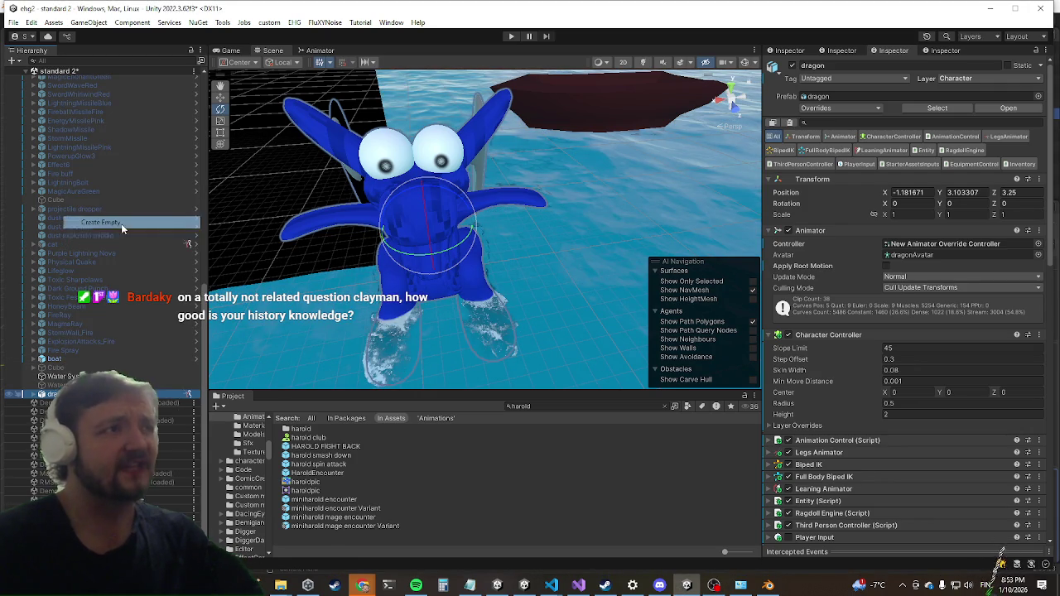
pyautogui.click(108, 438)
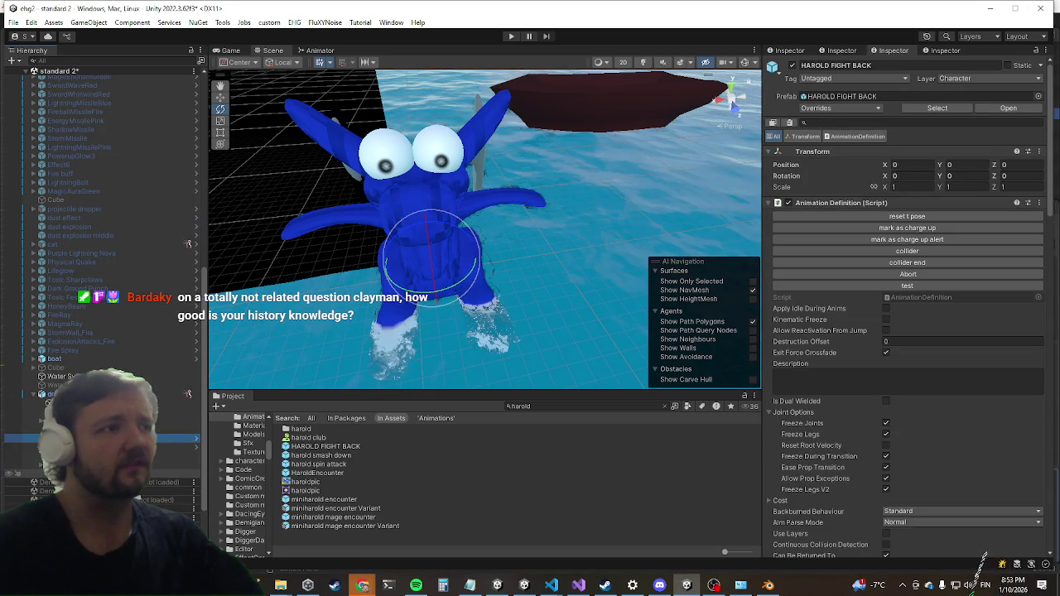
pyautogui.moveTo(108, 438); pyautogui.dragTo(45, 396)
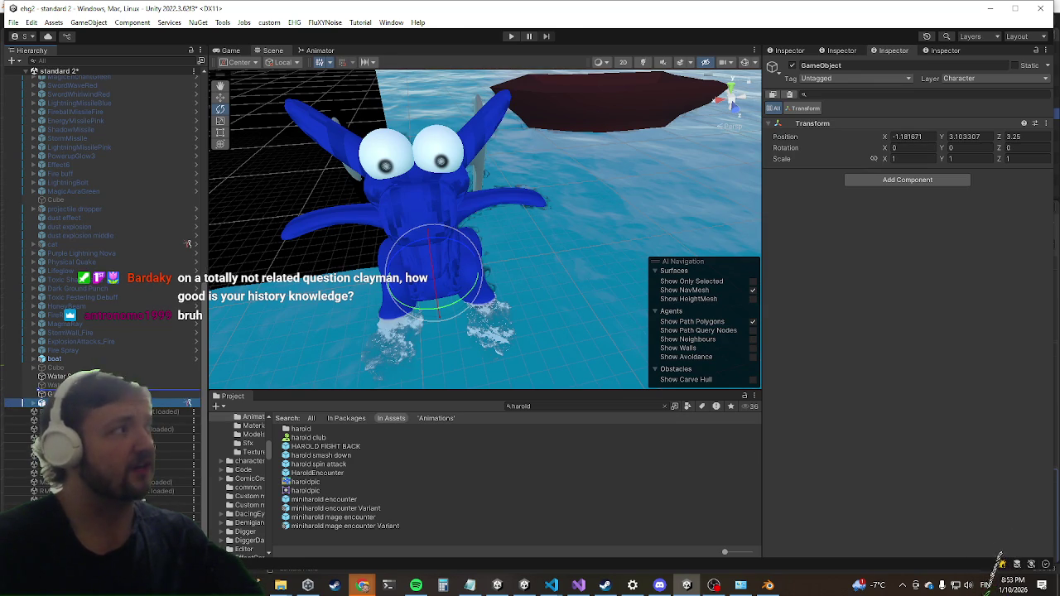
pyautogui.click(189, 394)
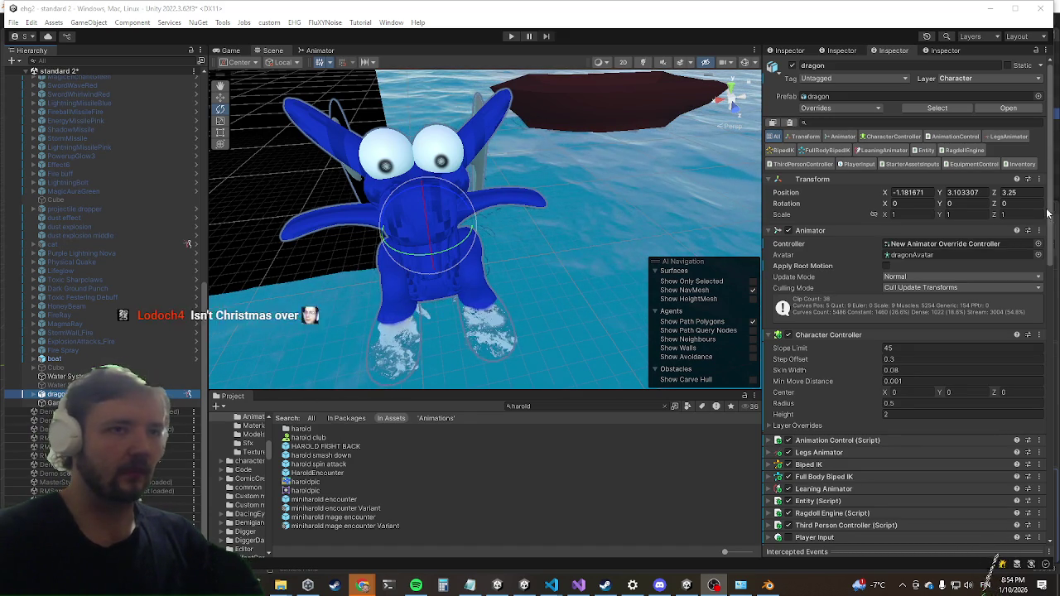
# Review the dragon's Inspector components, collapsing AI Control, then focus the Project search field.
pyautogui.scroll(-5, 935, 282)
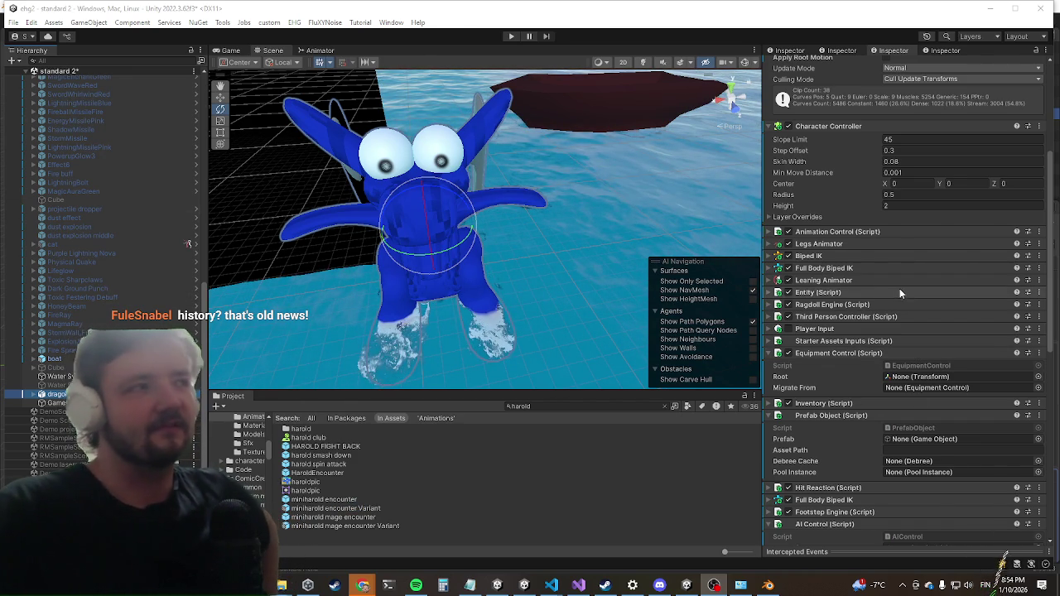
pyautogui.scroll(-5, 893, 291)
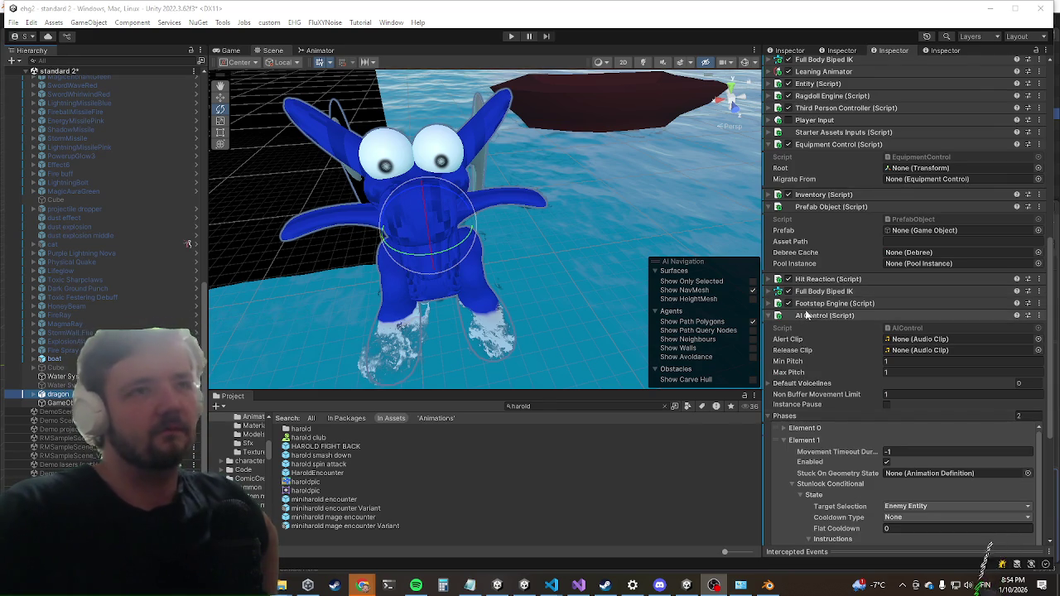
pyautogui.click(815, 319)
pyautogui.click(574, 588)
pyautogui.click(574, 588)
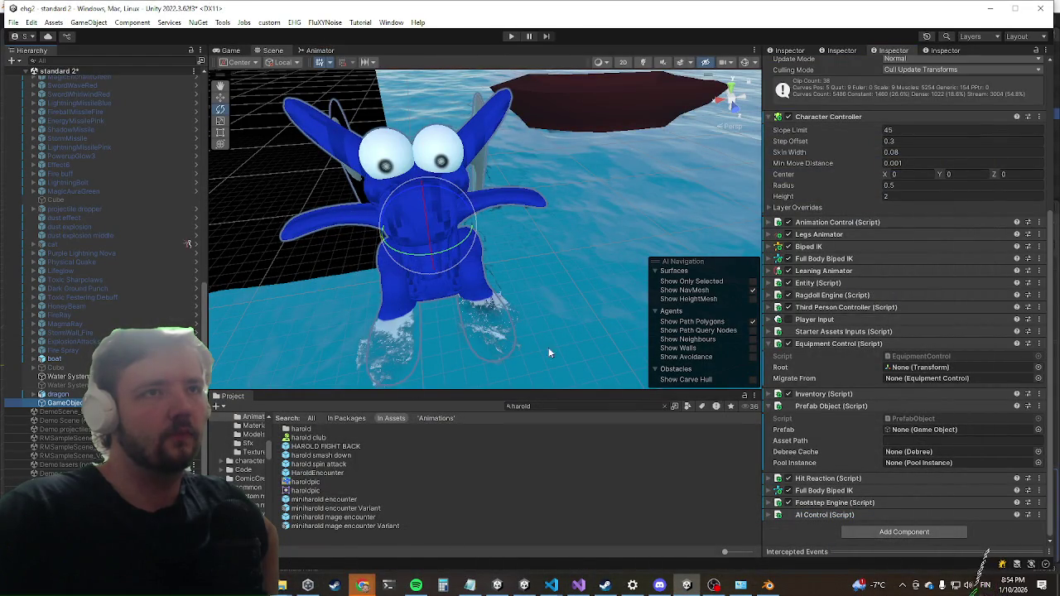
pyautogui.click(562, 406)
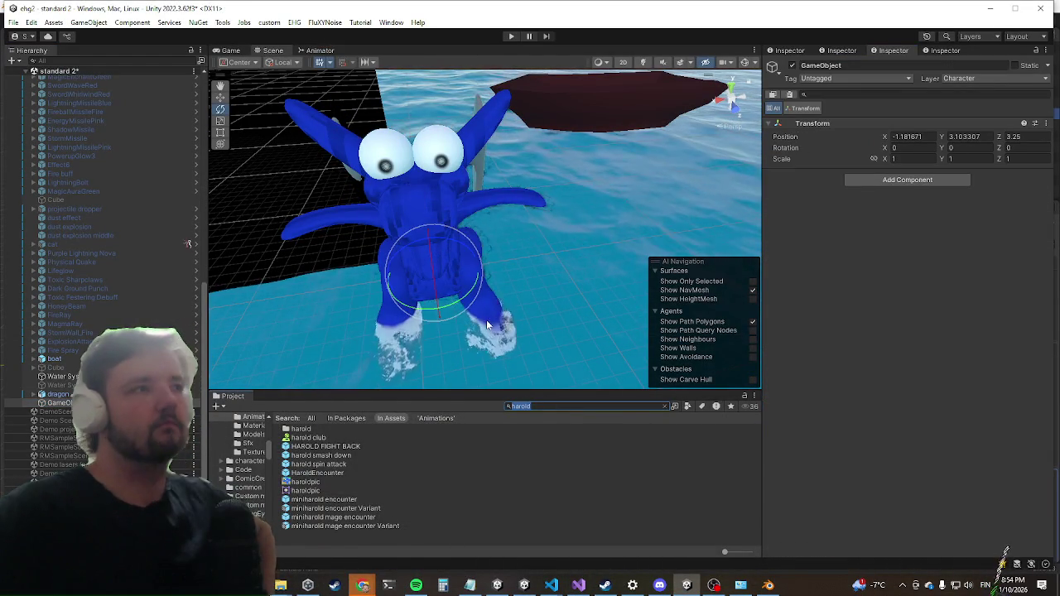
# Filter the Project window by 'enemy m', check the empty GameObject, then select EnemyManager.
pyautogui.write('enemy')
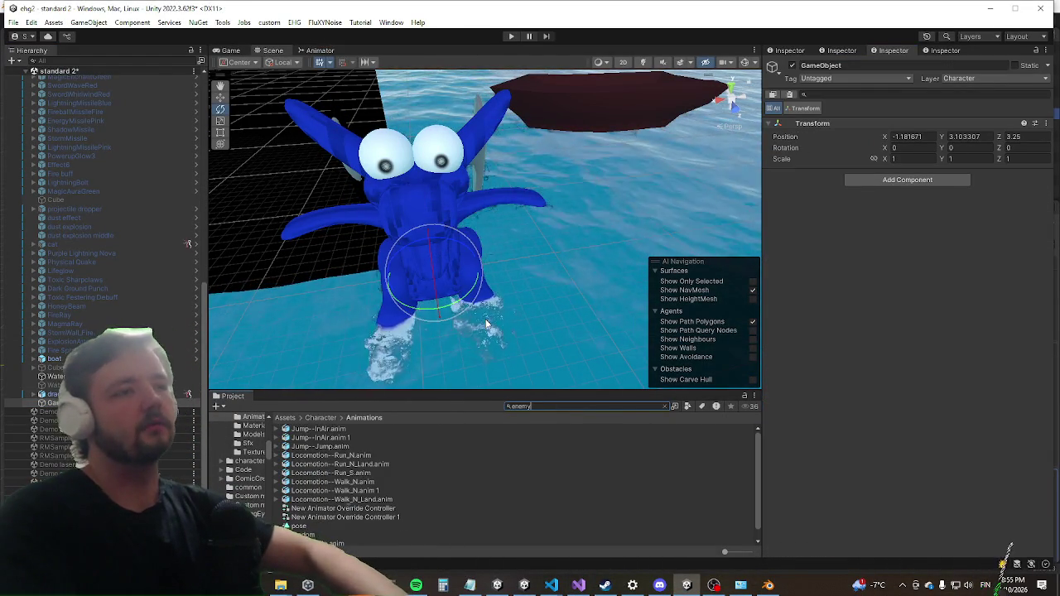
pyautogui.write(' m')
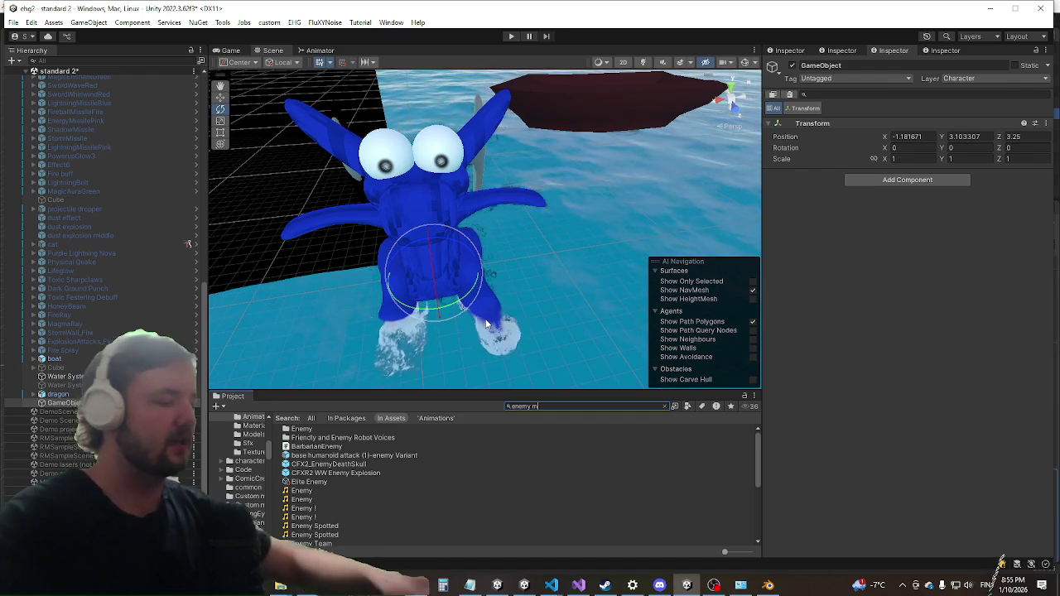
pyautogui.scroll(-10, 531, 501)
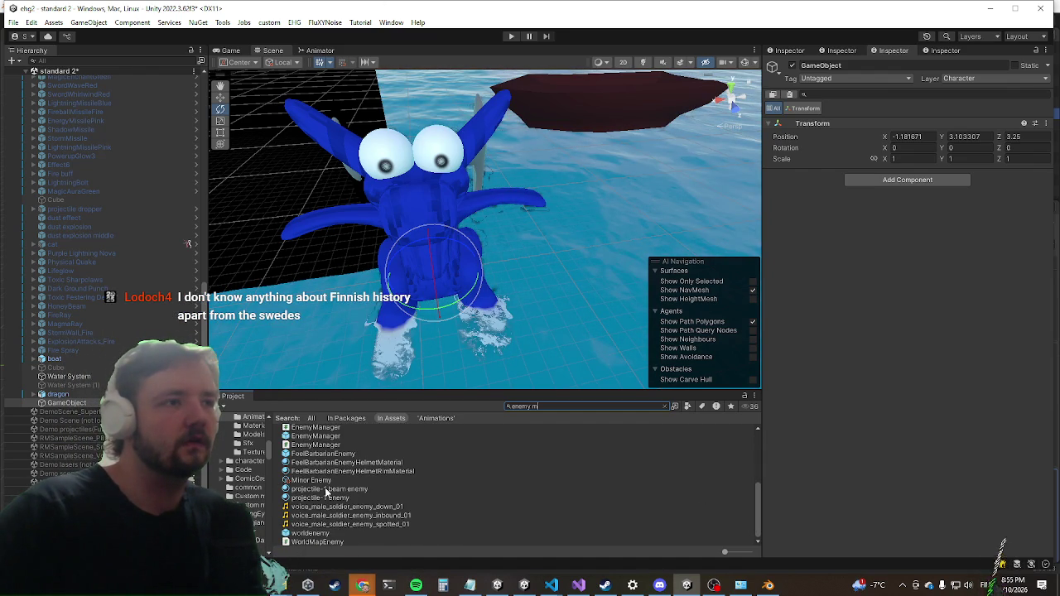
pyautogui.click(66, 403)
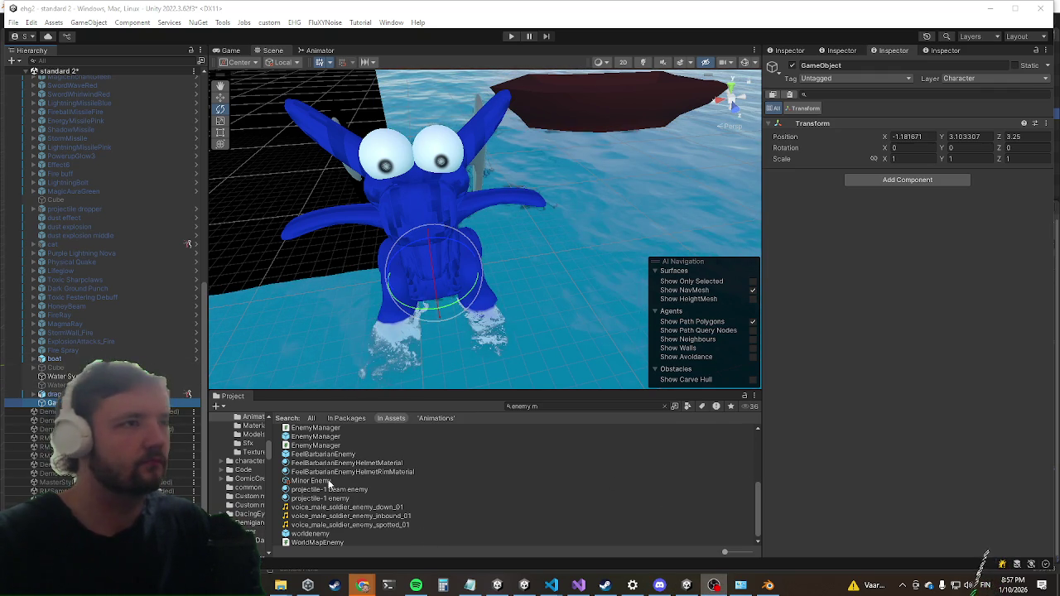
pyautogui.scroll(5, 341, 481)
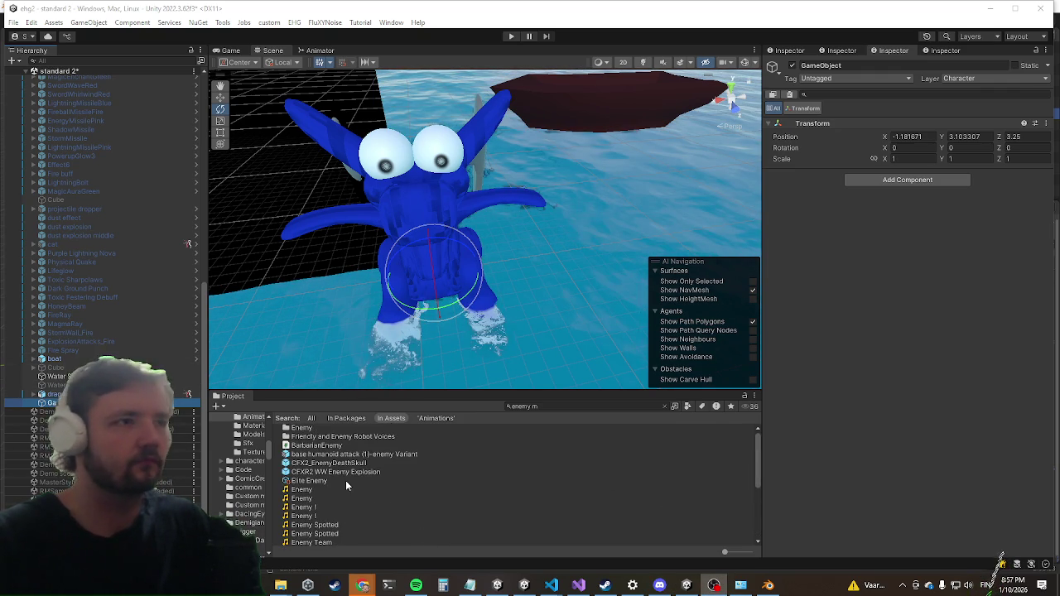
pyautogui.click(555, 405)
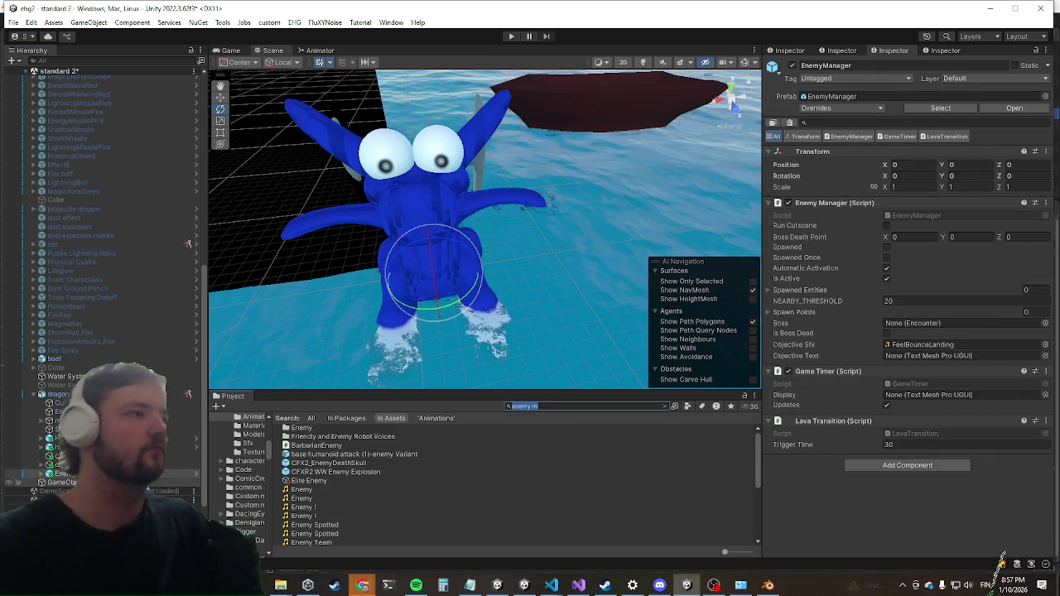
# Nest the dragon under the empty GameObject and copy miniharold's Encounter Pool component.
pyautogui.moveTo(63, 474); pyautogui.dragTo(33, 396)
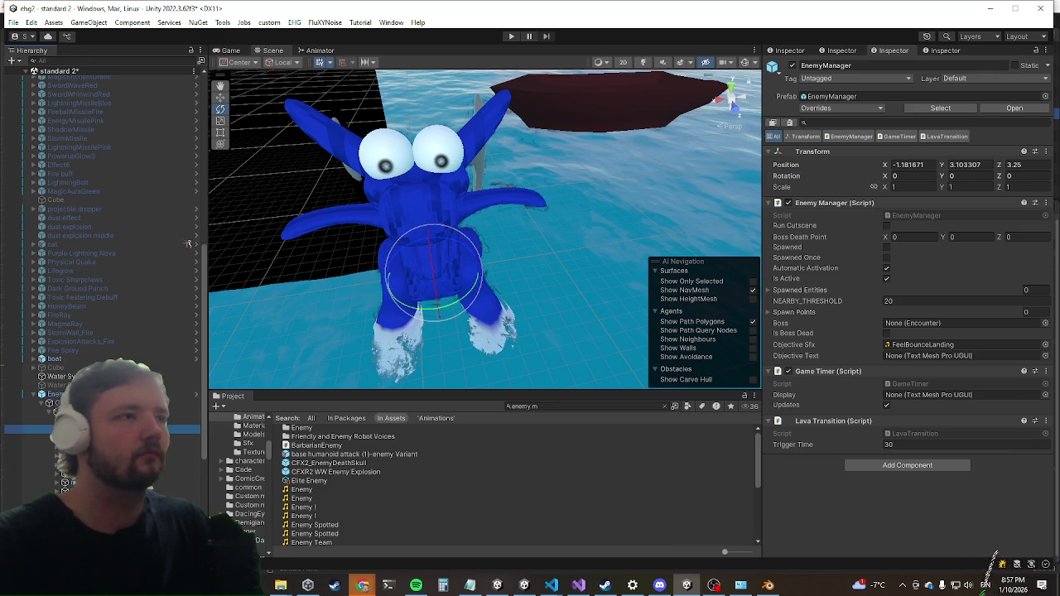
pyautogui.click(116, 429)
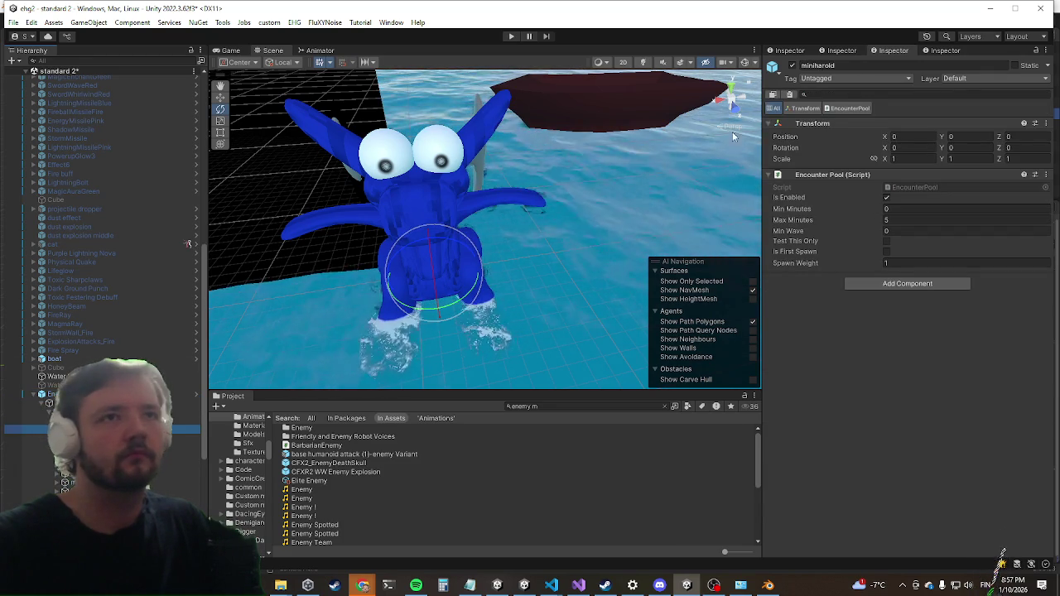
pyautogui.rightClick(827, 174)
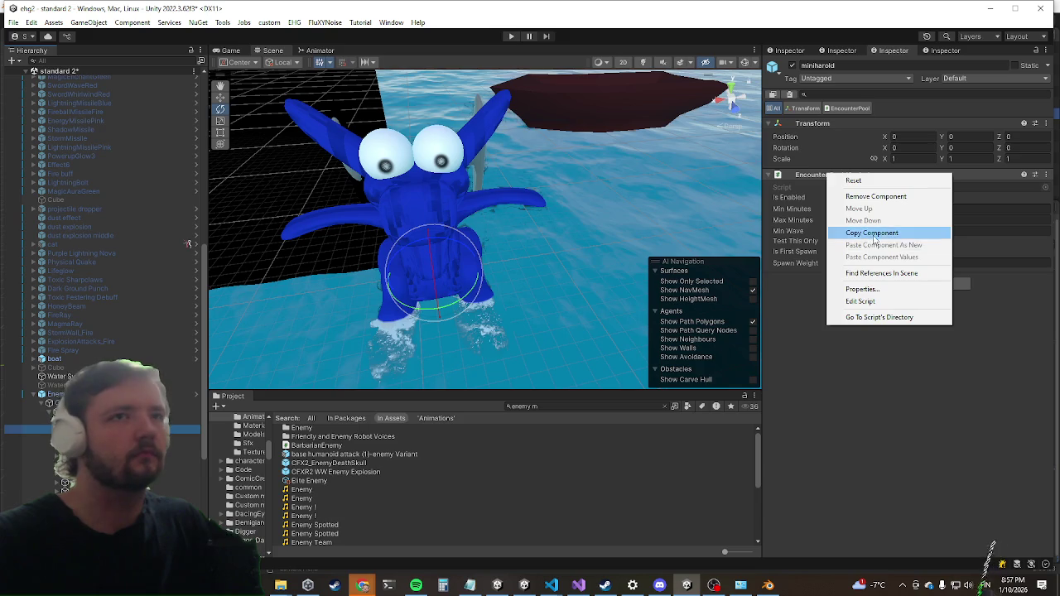
pyautogui.click(874, 234)
# Paste the Encounter Pool onto the dragon's parent GameObject as a new component.
pyautogui.scroll(-5, 124, 249)
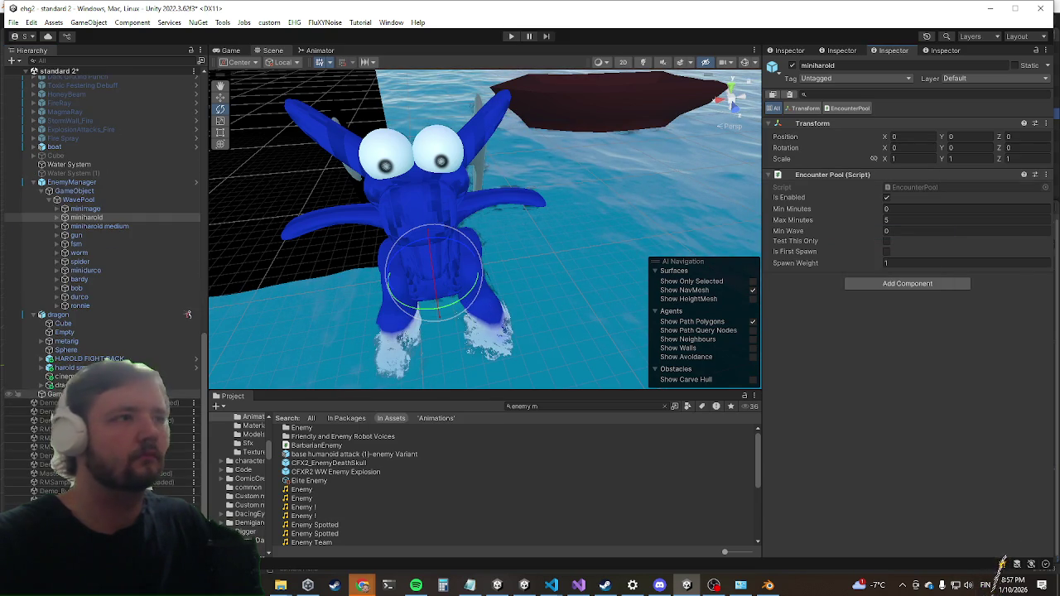
pyautogui.click(50, 395)
pyautogui.rightClick(824, 147)
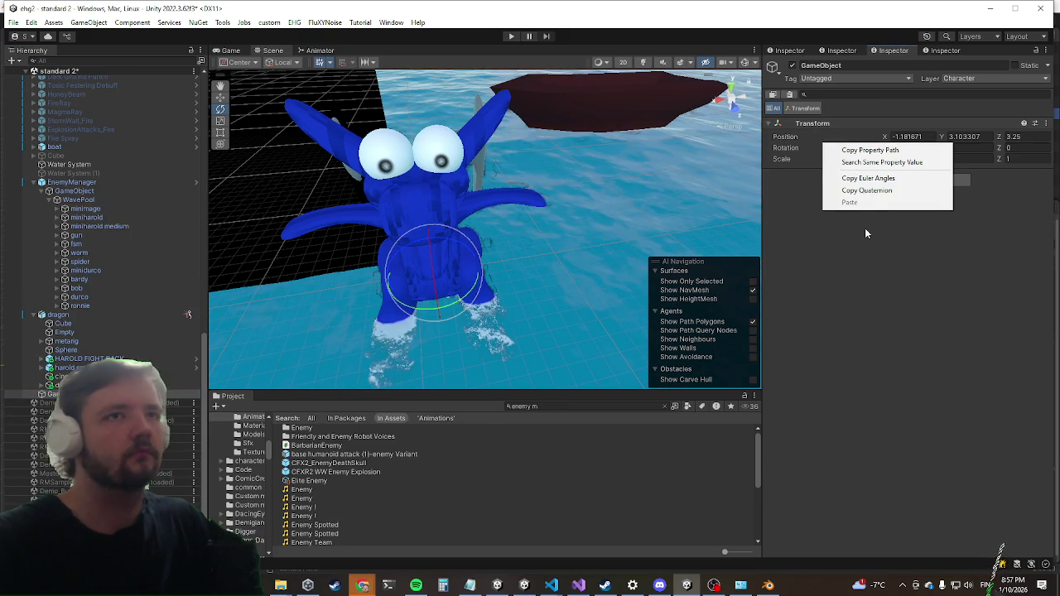
pyautogui.rightClick(805, 123)
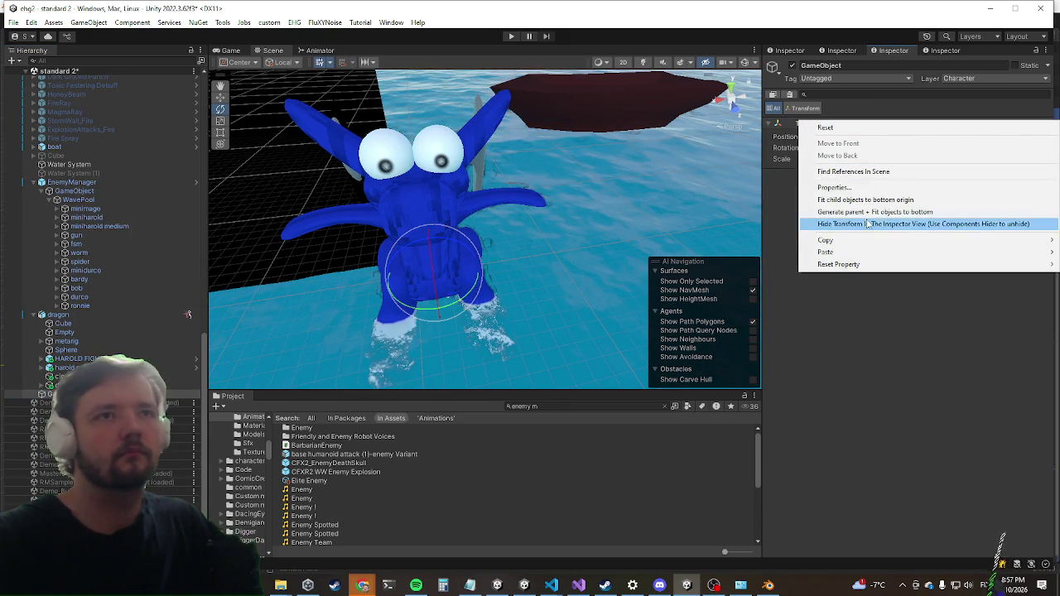
pyautogui.moveTo(832, 253)
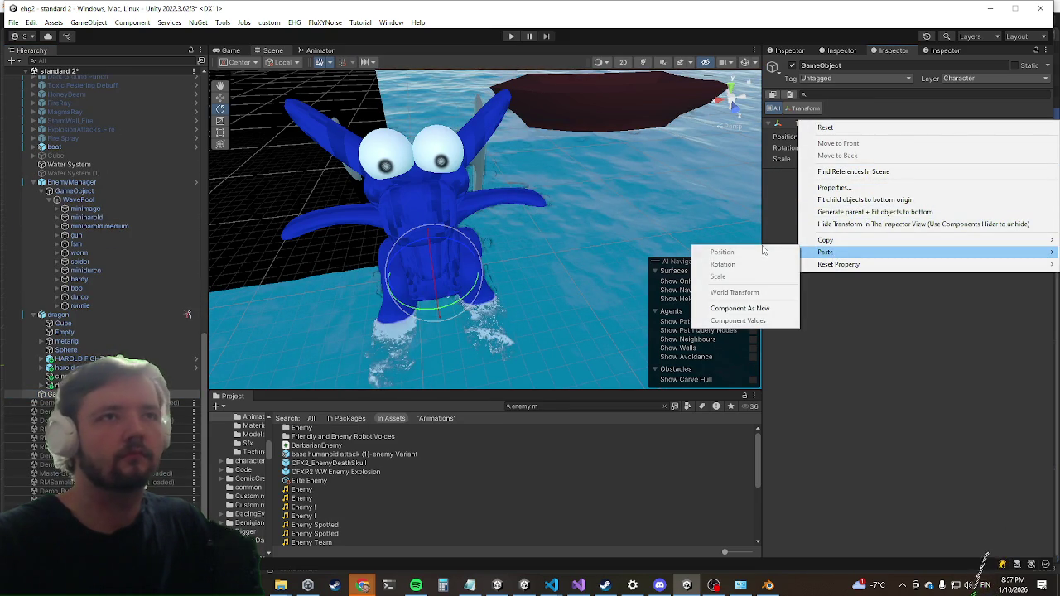
pyautogui.click(736, 309)
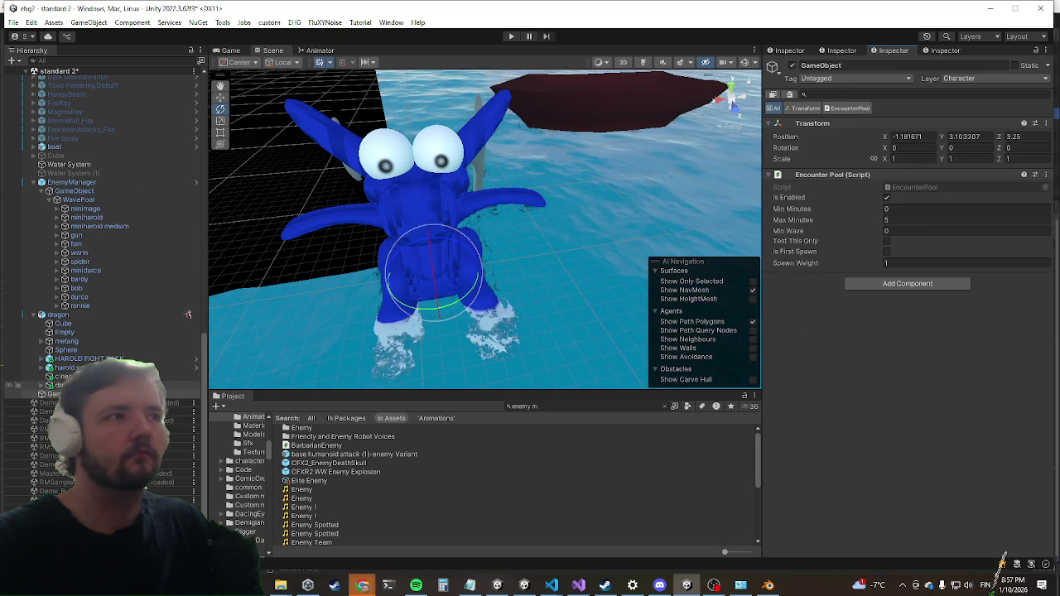
# Inspect the dragon, its parent, and the miniharold mage encounter Variant for reference.
pyautogui.click(51, 316)
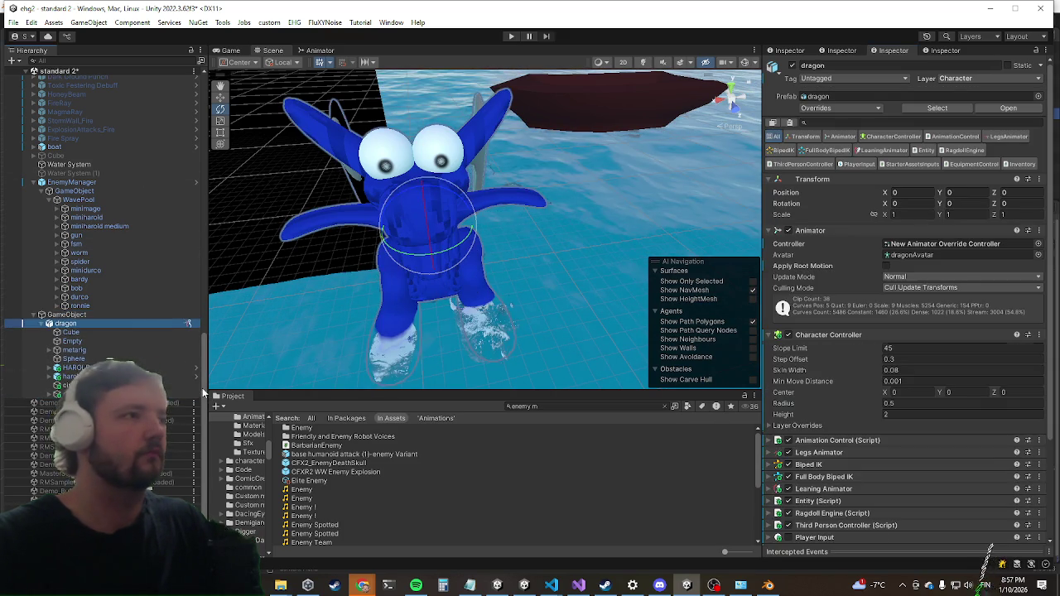
pyautogui.click(77, 315)
pyautogui.click(108, 209)
pyautogui.click(58, 209)
pyautogui.click(77, 215)
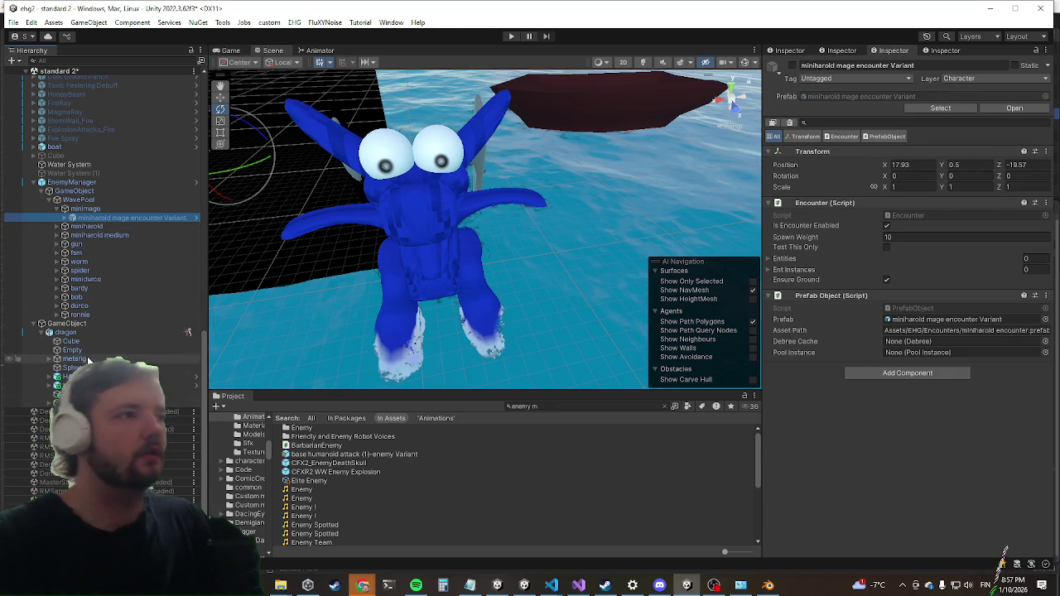
# Create an empty child under the dragon's parent and give it an Encounter component.
pyautogui.click(39, 334)
pyautogui.scroll(2, 67, 348)
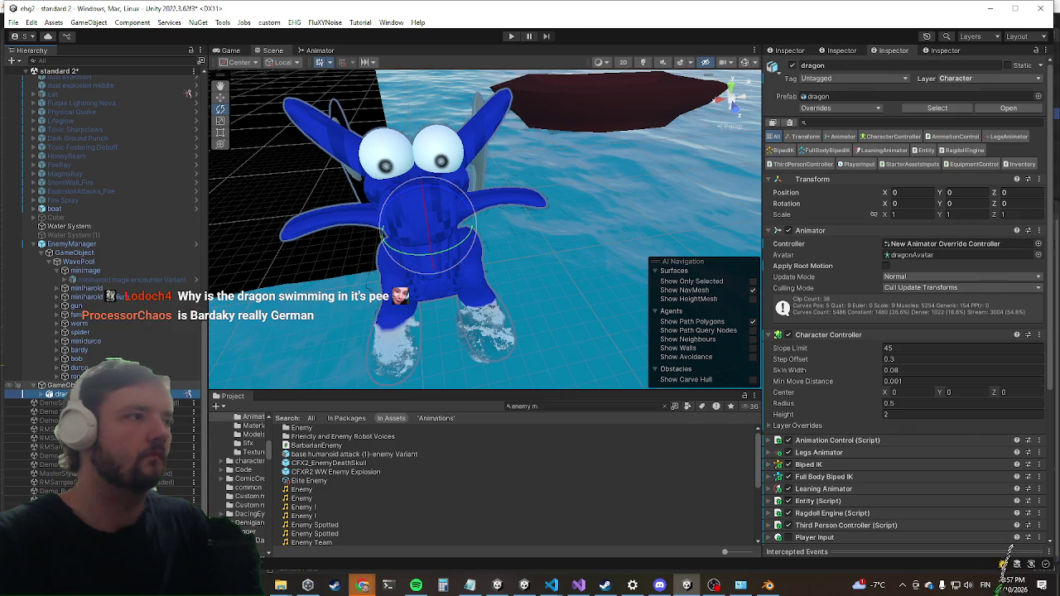
pyautogui.rightClick(66, 386)
pyautogui.click(106, 224)
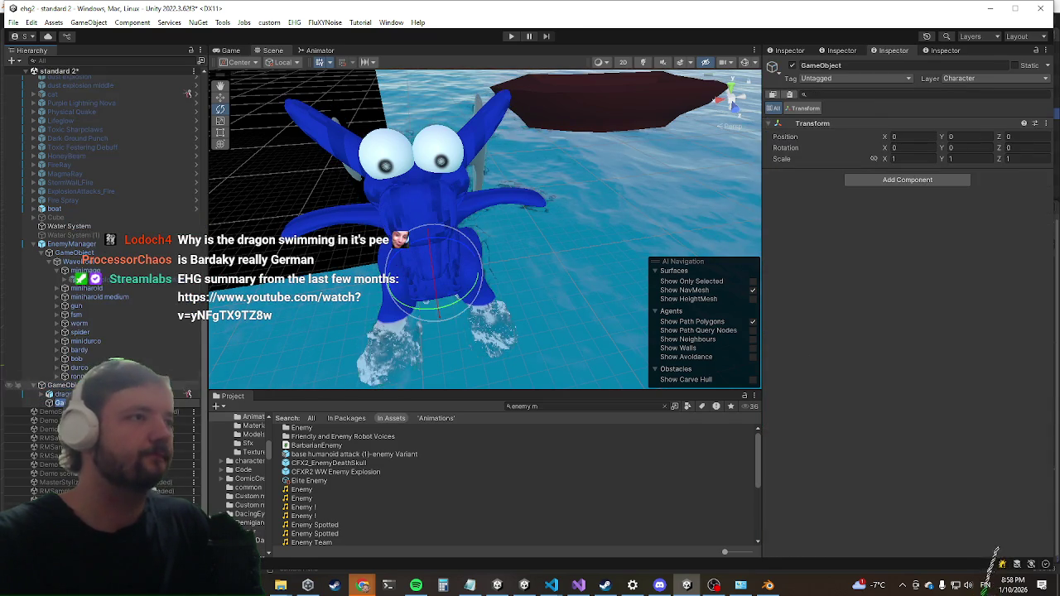
pyautogui.click(861, 180)
pyautogui.write('aico')
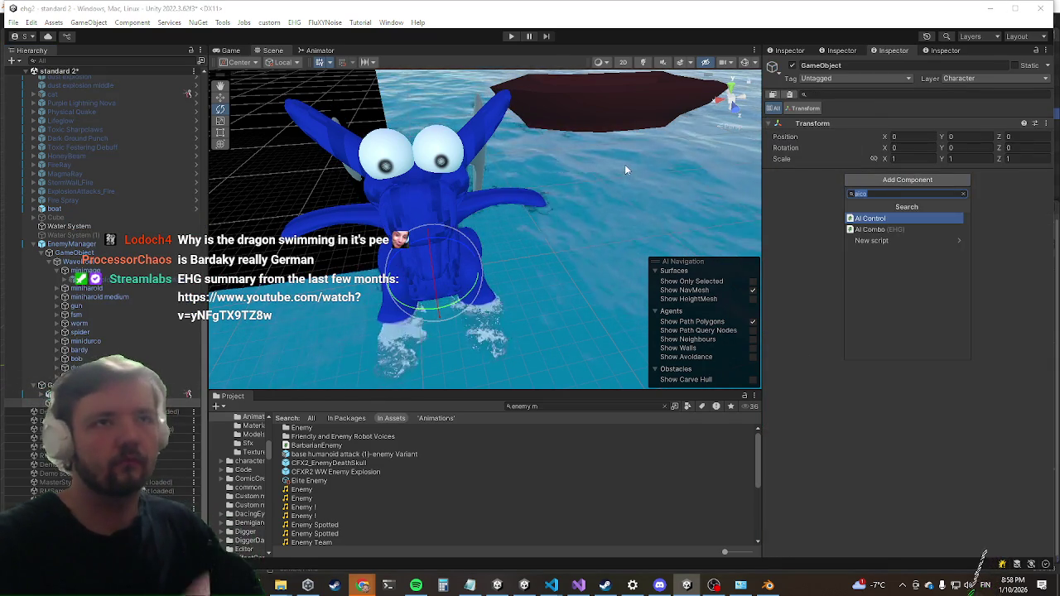
pyautogui.write('encou')
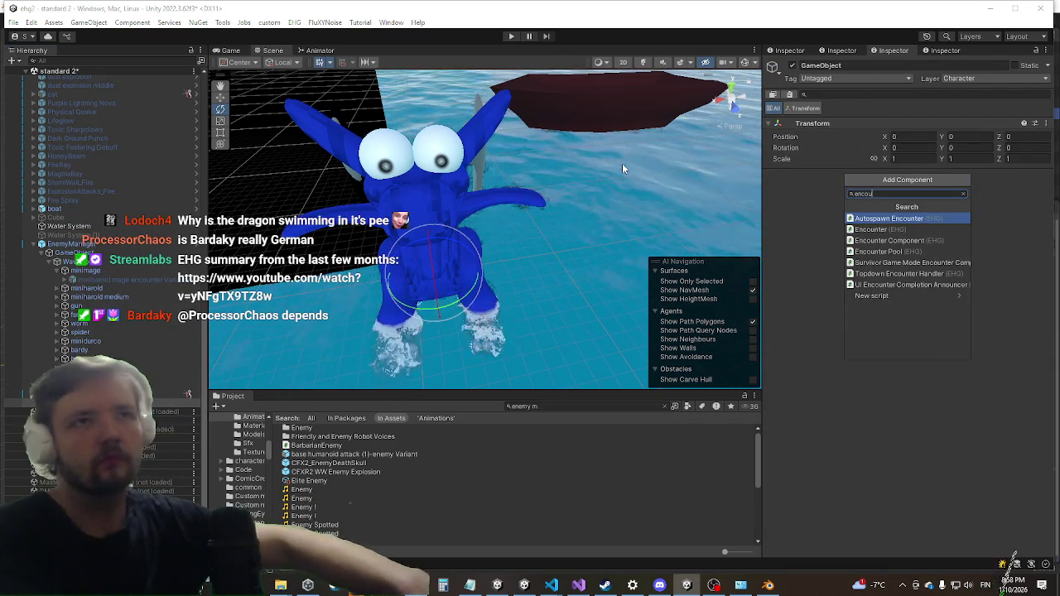
pyautogui.press('Down')
pyautogui.press('Return')
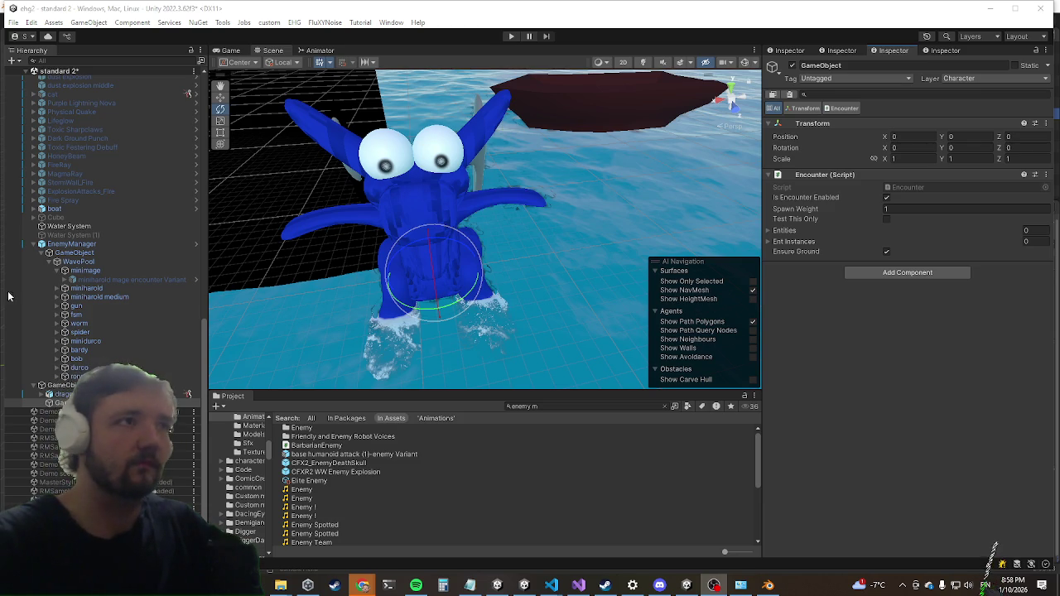
# Check the mage encounter Variant, then add a Prefab Object component to the new encounter object.
pyautogui.click(82, 262)
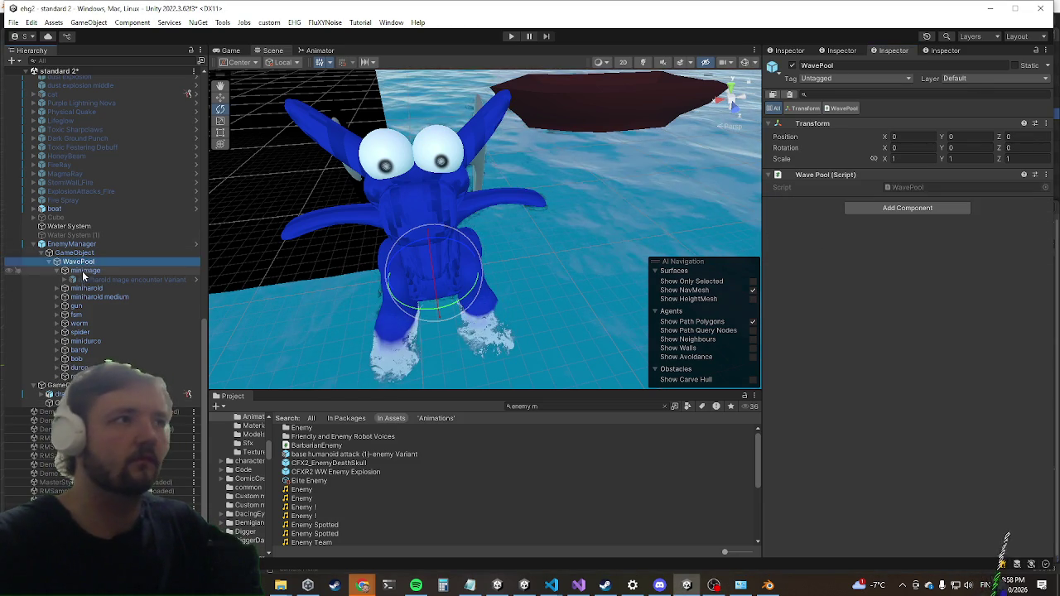
pyautogui.click(104, 270)
pyautogui.click(122, 280)
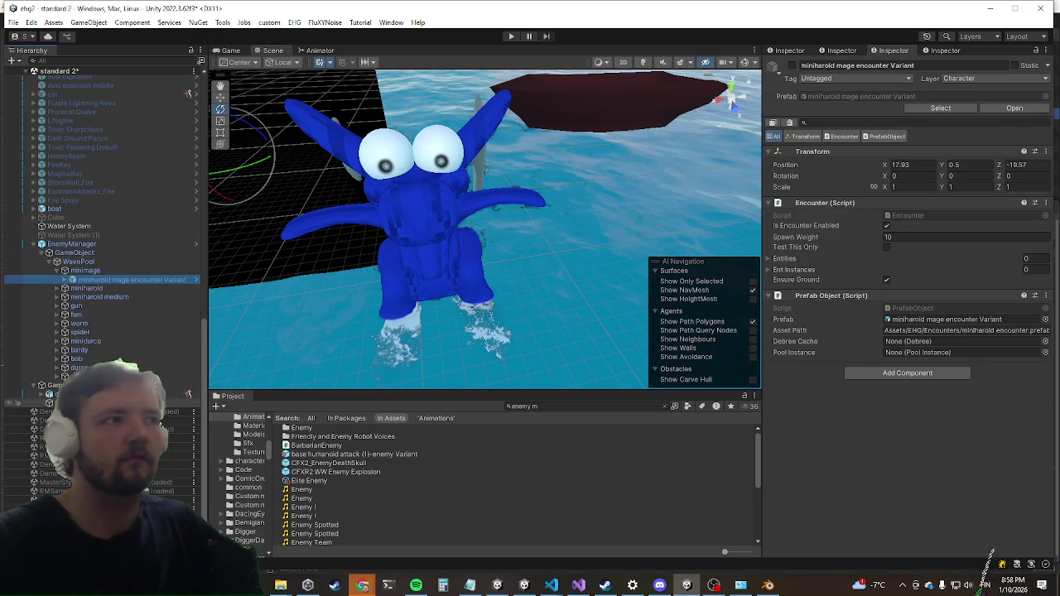
pyautogui.click(83, 404)
pyautogui.click(884, 273)
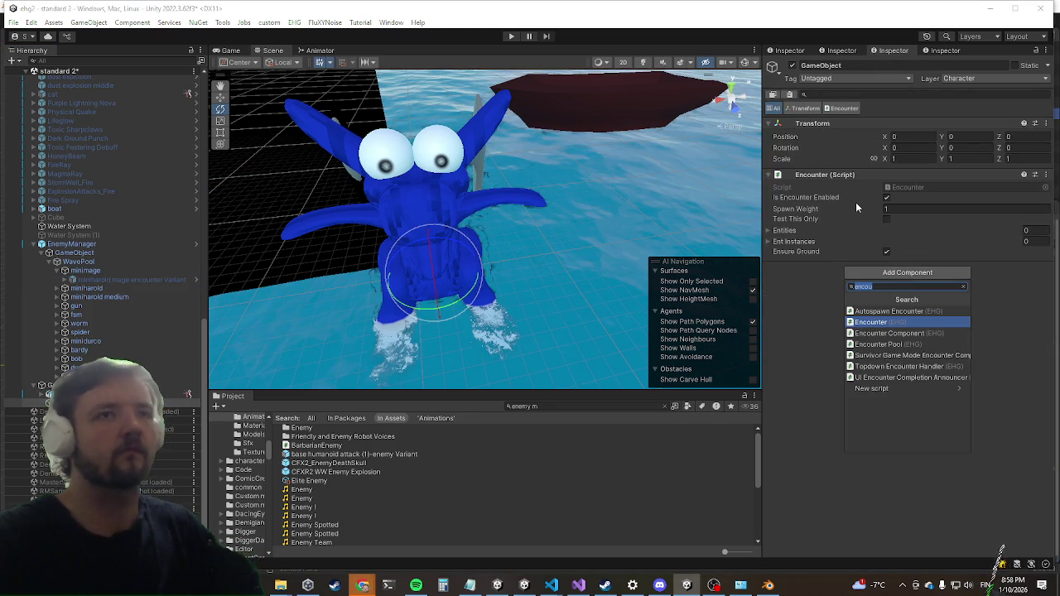
pyautogui.write('prefab obj')
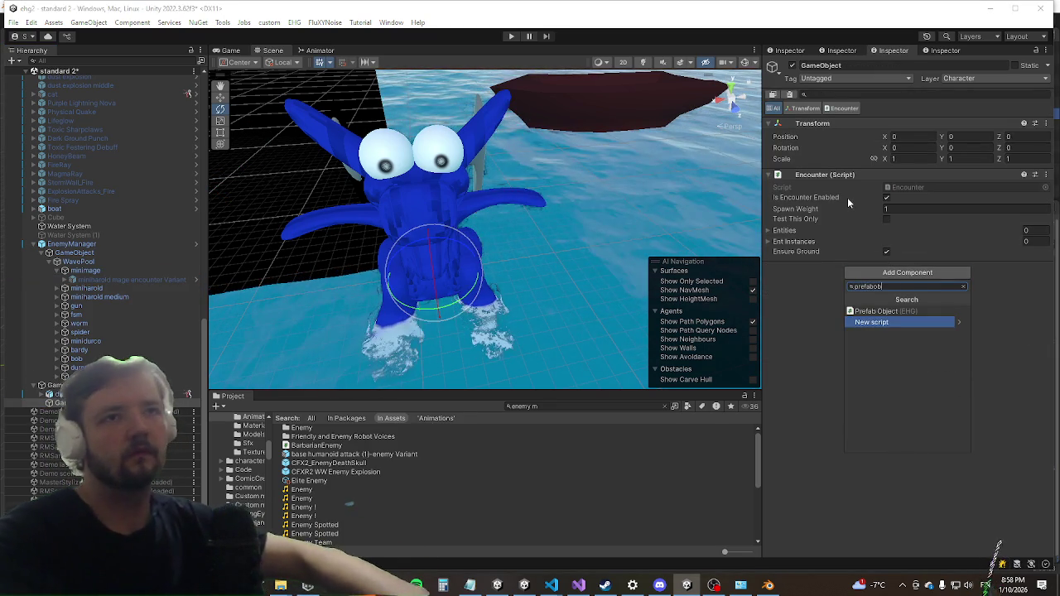
pyautogui.press('Return')
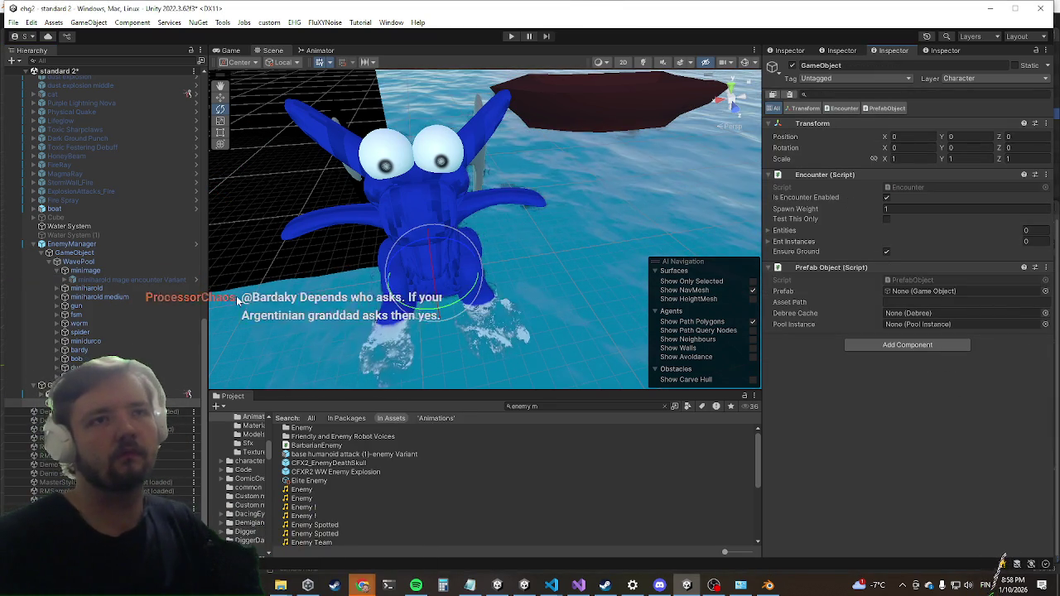
pyautogui.click(68, 395)
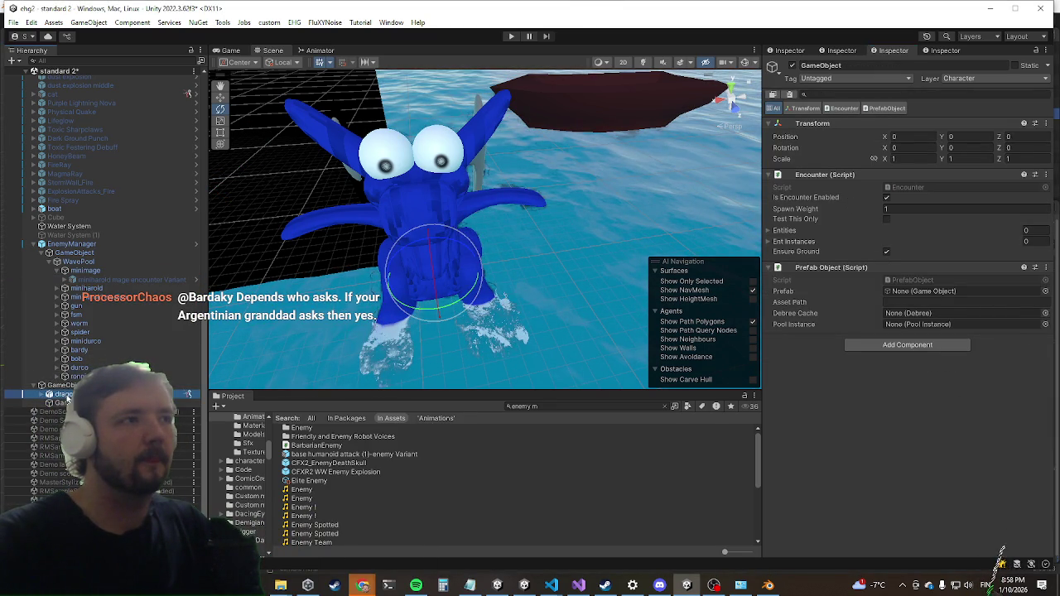
pyautogui.click(68, 393)
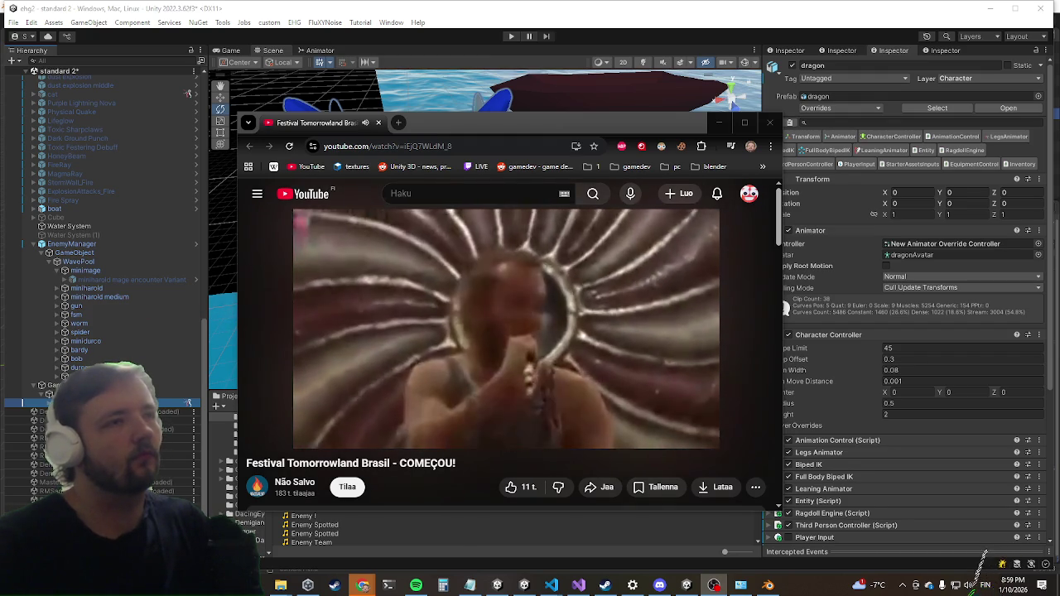
# Pause, rewind and replay the Tomorrowland Brasil video, then skip ahead ten seconds.
pyautogui.click(632, 323)
pyautogui.click(250, 419)
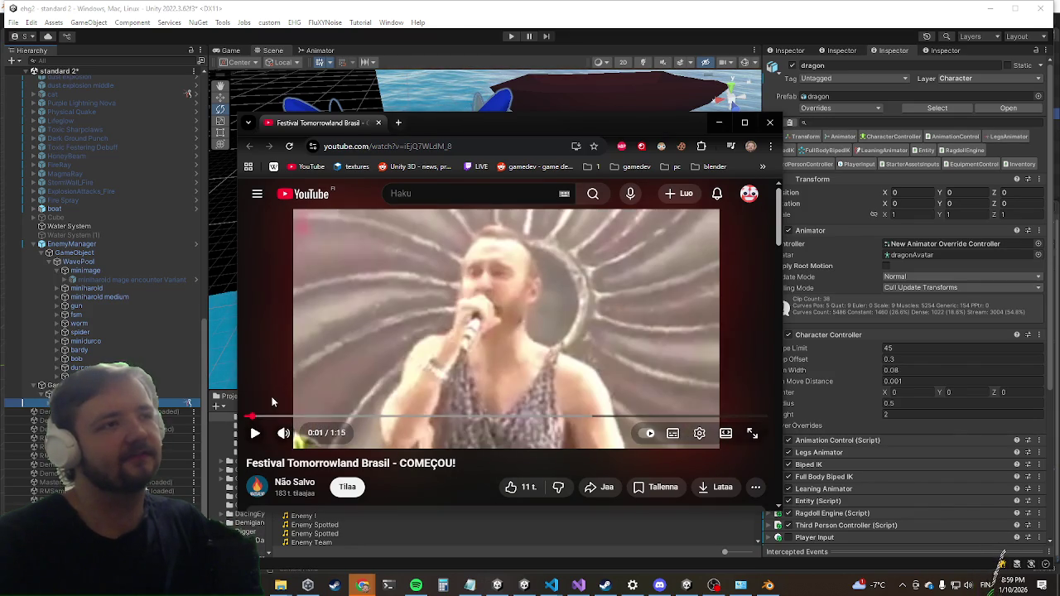
pyautogui.click(520, 313)
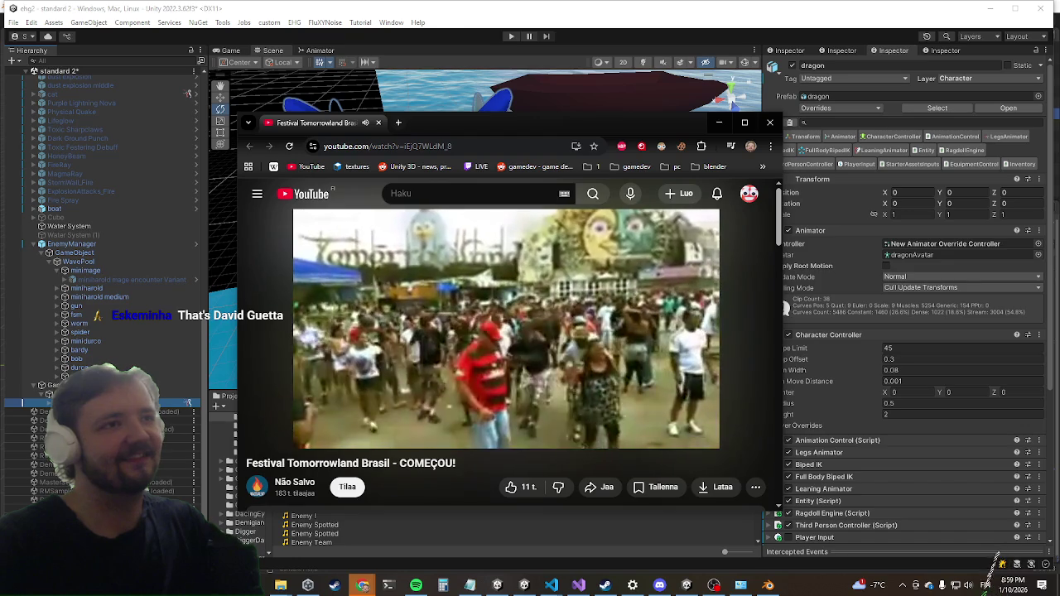
pyautogui.moveTo(425, 356)
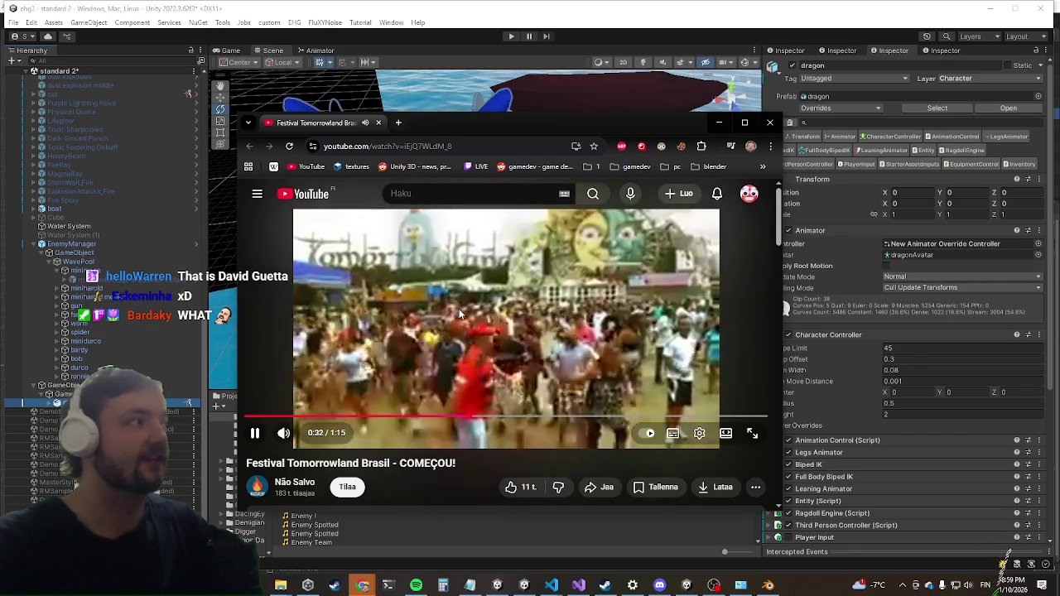
pyautogui.press('l')
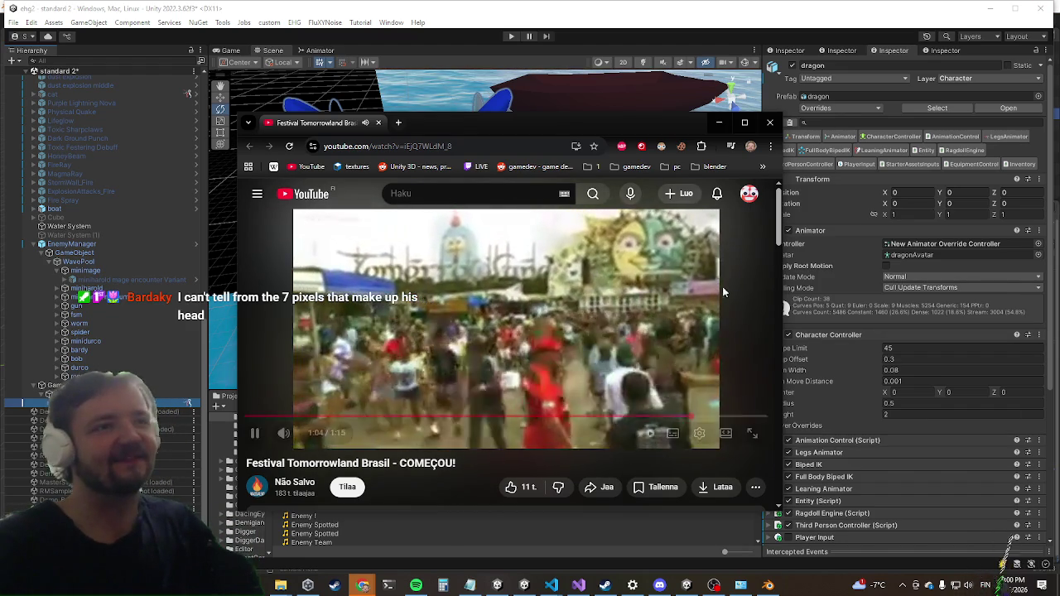
# Open and close the playback settings, pause near the end, and close the browser window.
pyautogui.click(700, 433)
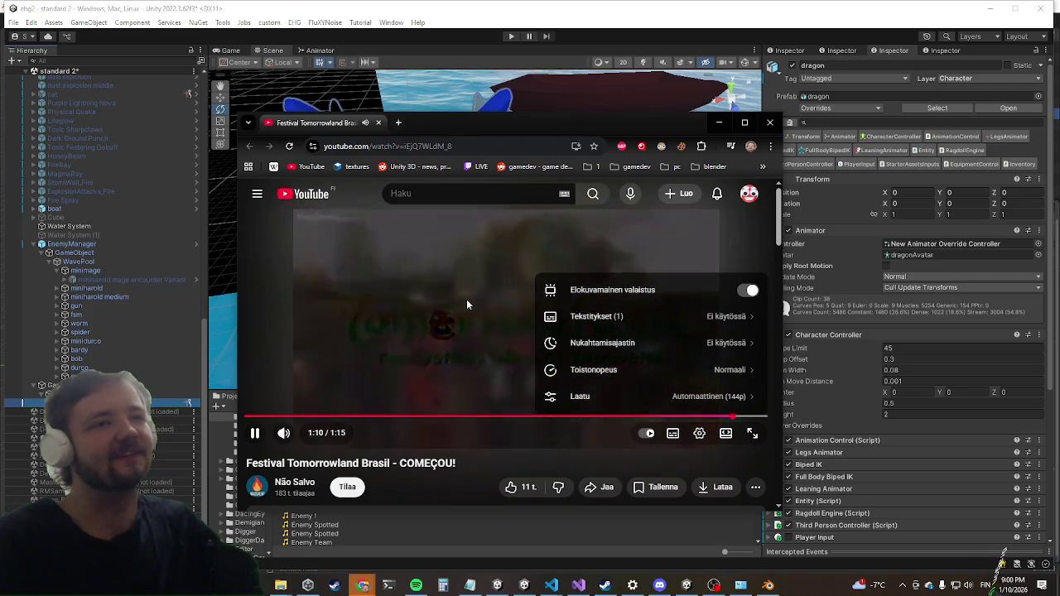
pyautogui.click(545, 256)
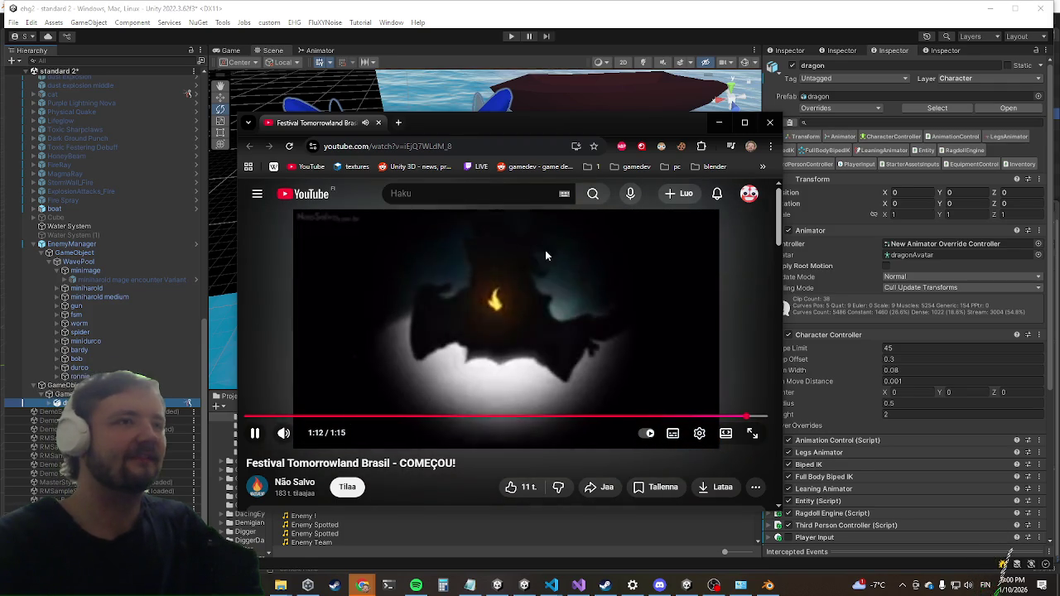
pyautogui.click(759, 223)
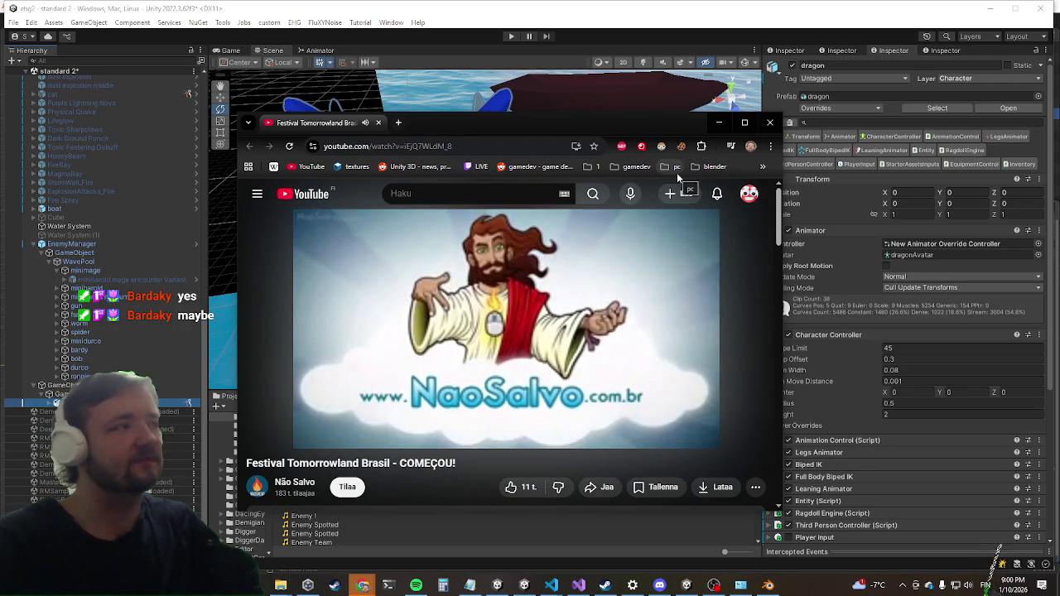
pyautogui.click(772, 125)
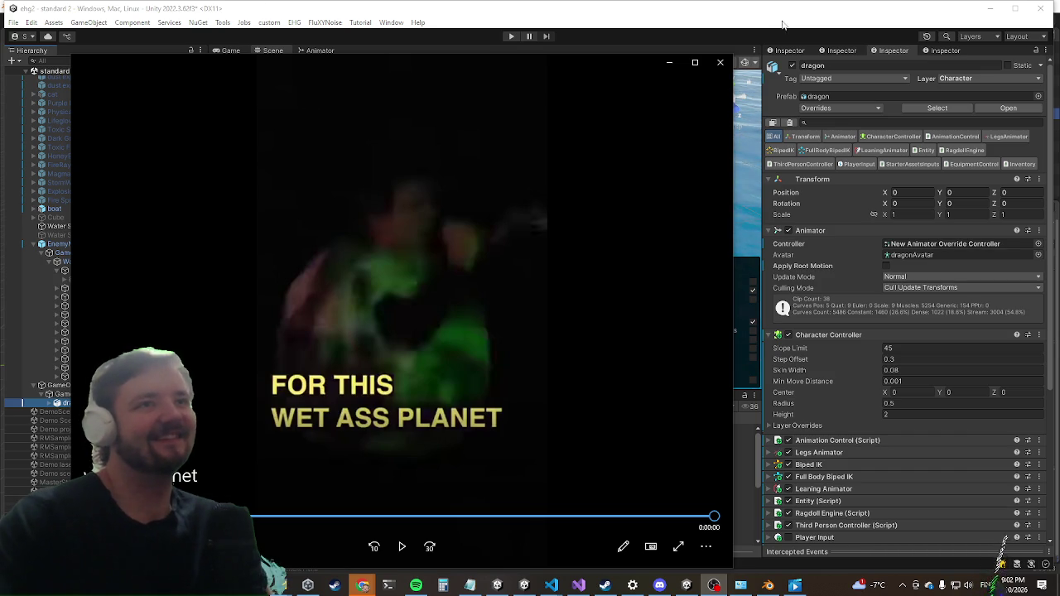
# Close the Media Player clip to return to the Unity dragon scene.
pyautogui.click(720, 63)
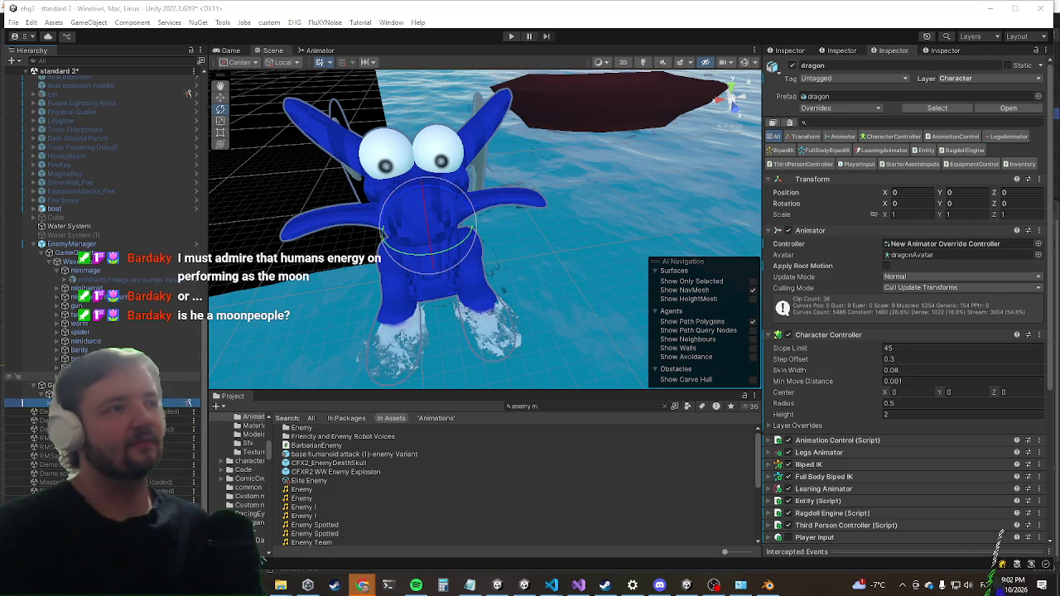
# Rename the new encounter under EnemyManager to dragon and reset its position to zero.
pyautogui.click(24, 387)
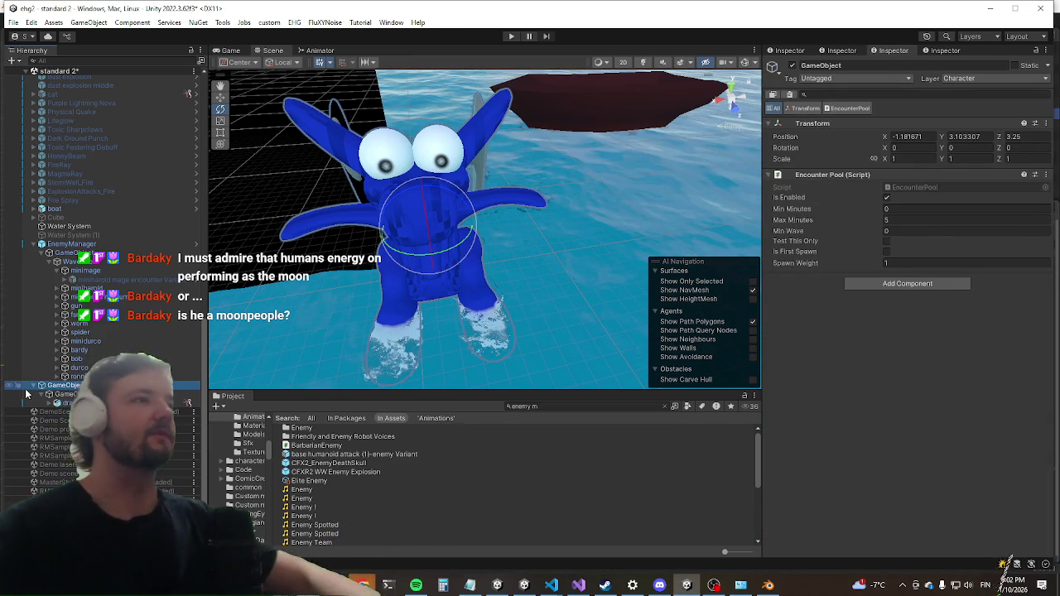
pyautogui.hotkey('ctrl', 'z')
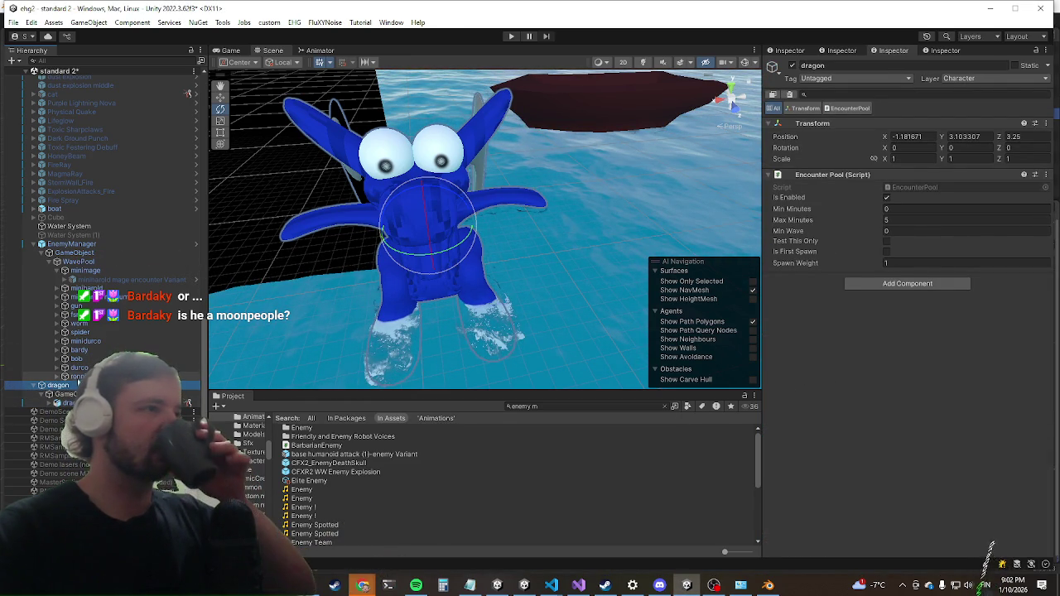
pyautogui.hotkey('ctrl', 'z')
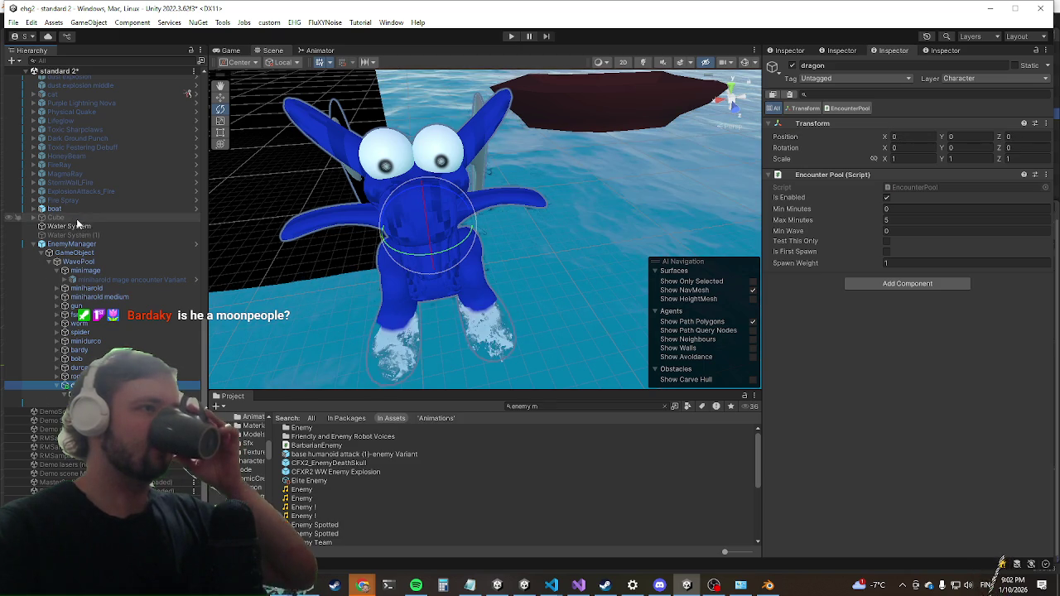
# Apply the added dragon override to the EnemyManager prefab.
pyautogui.click(73, 244)
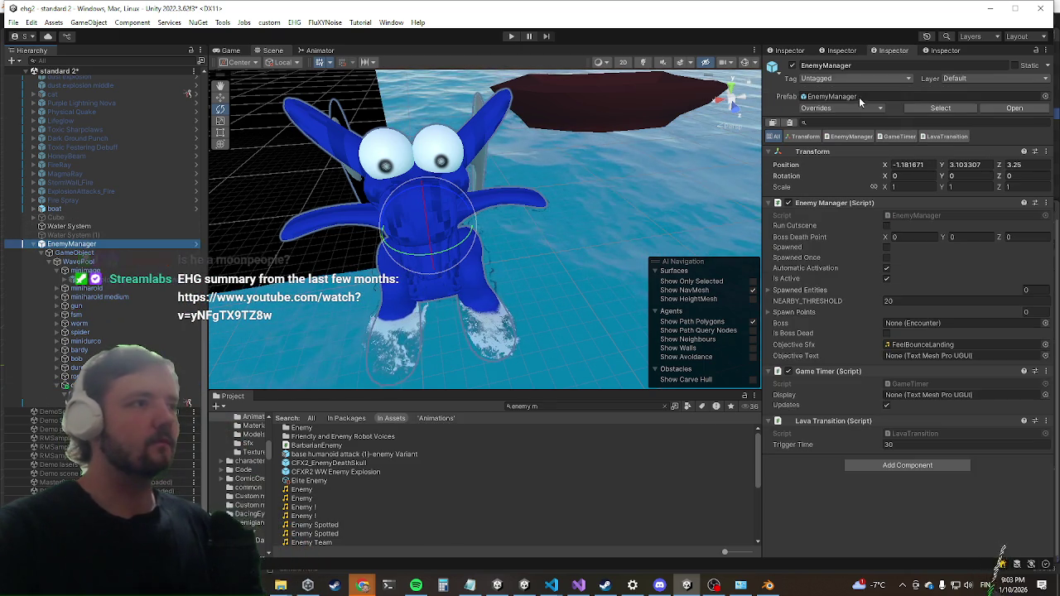
pyautogui.click(845, 106)
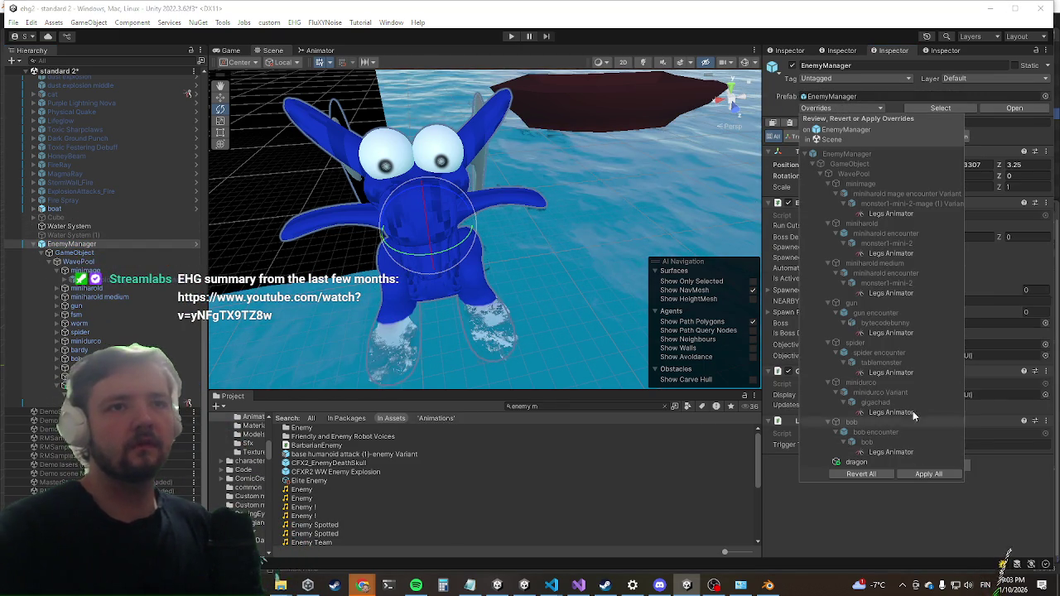
pyautogui.click(899, 294)
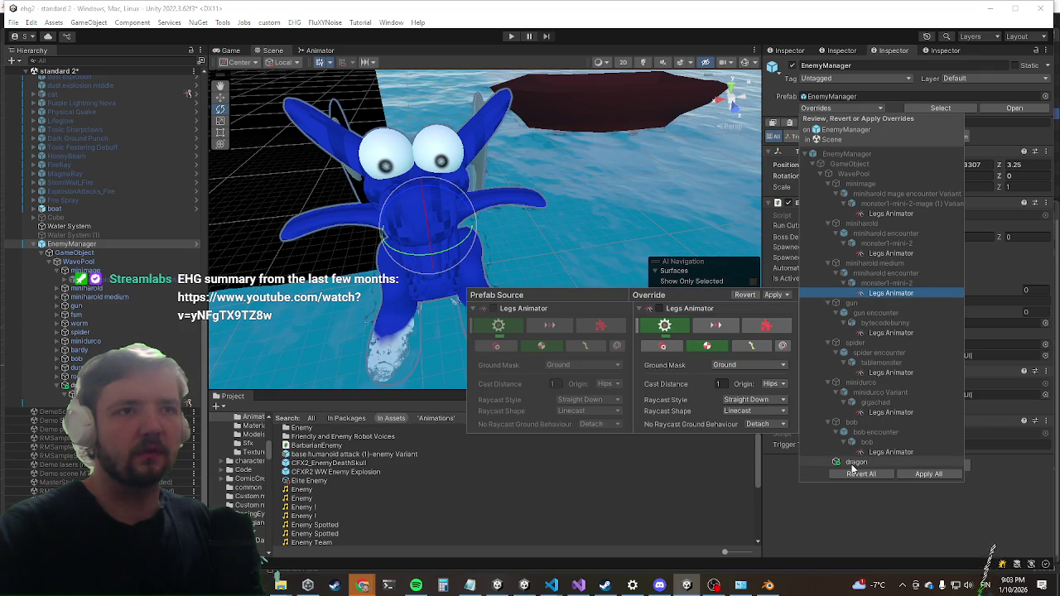
pyautogui.click(853, 463)
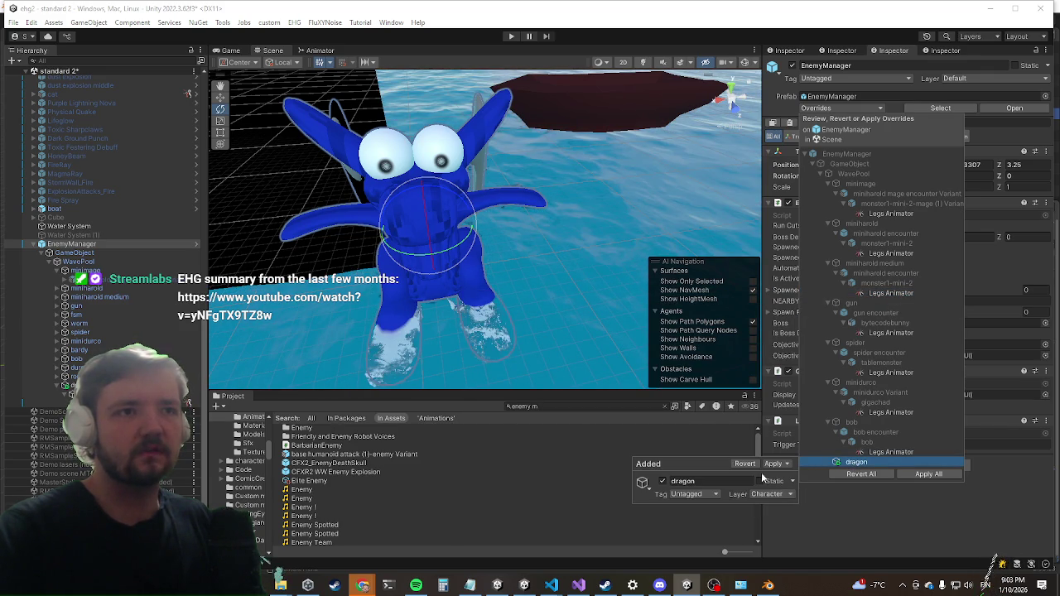
pyautogui.click(777, 466)
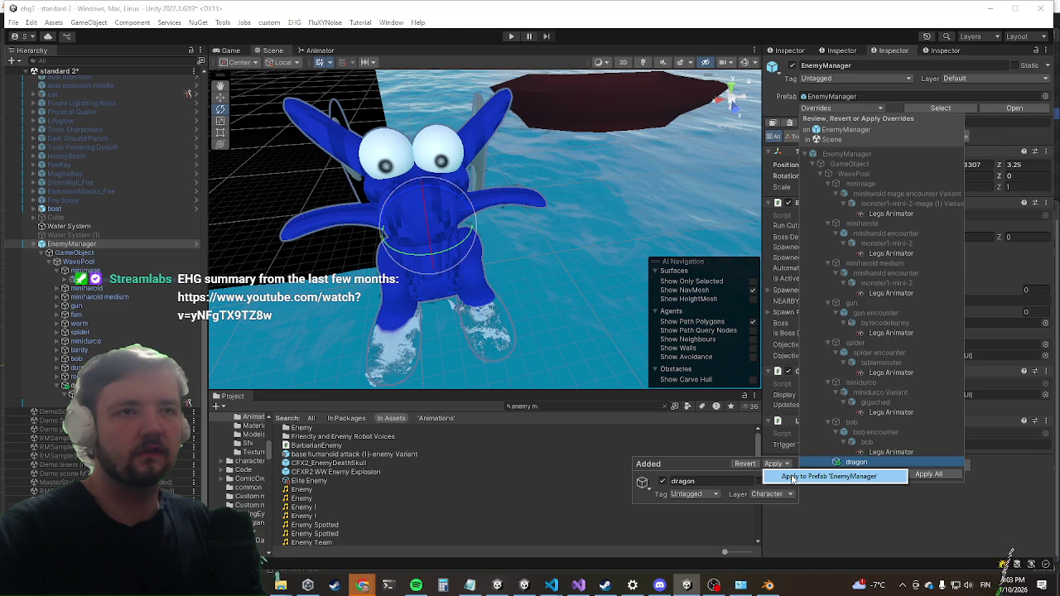
pyautogui.click(793, 477)
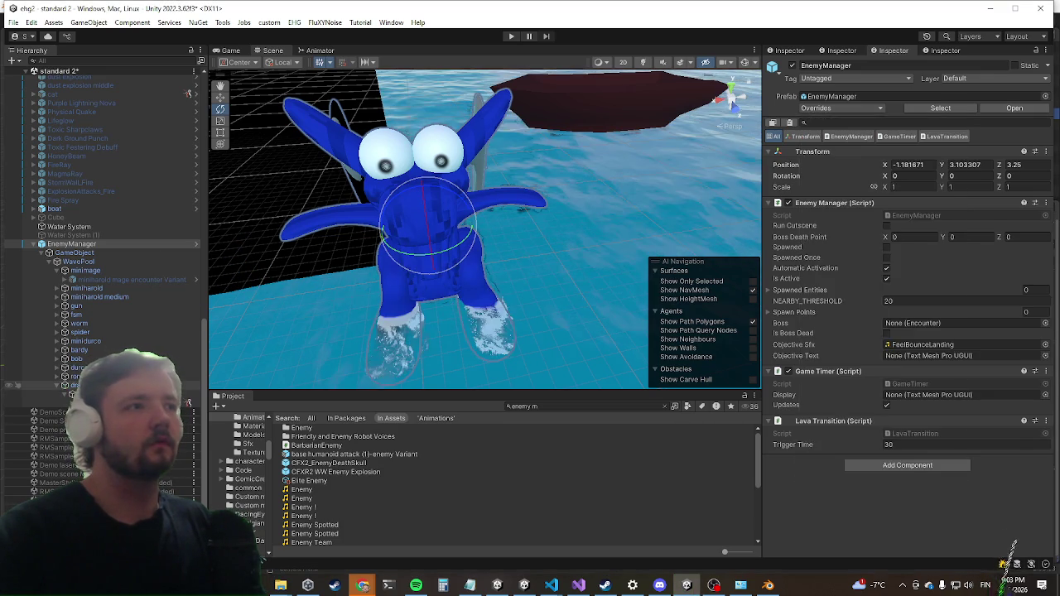
# Inspect the dragon prefab inside the encounter, then reselect EnemyManager.
pyautogui.click(189, 403)
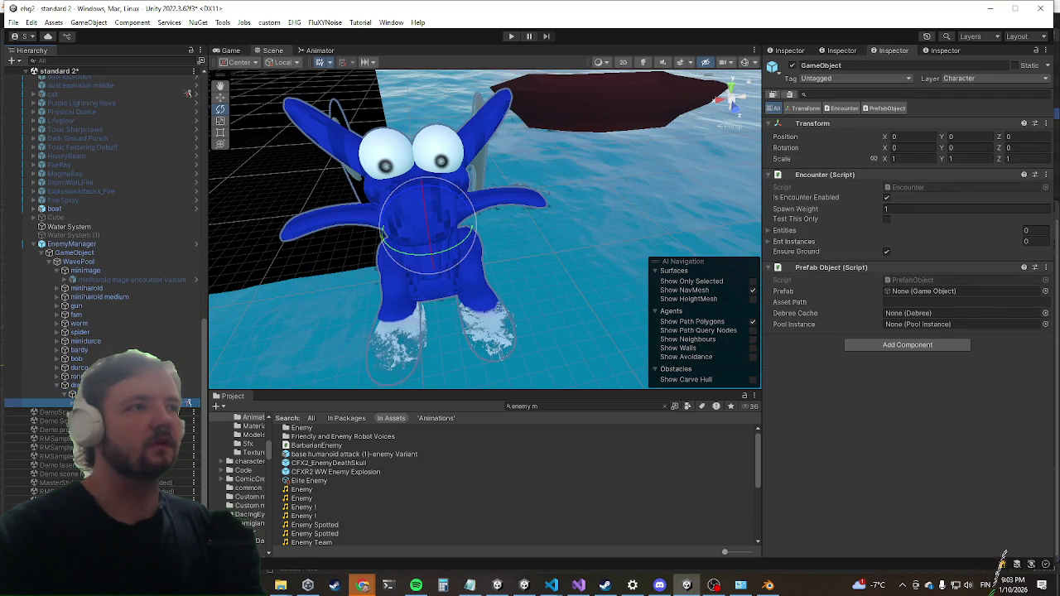
pyautogui.click(189, 404)
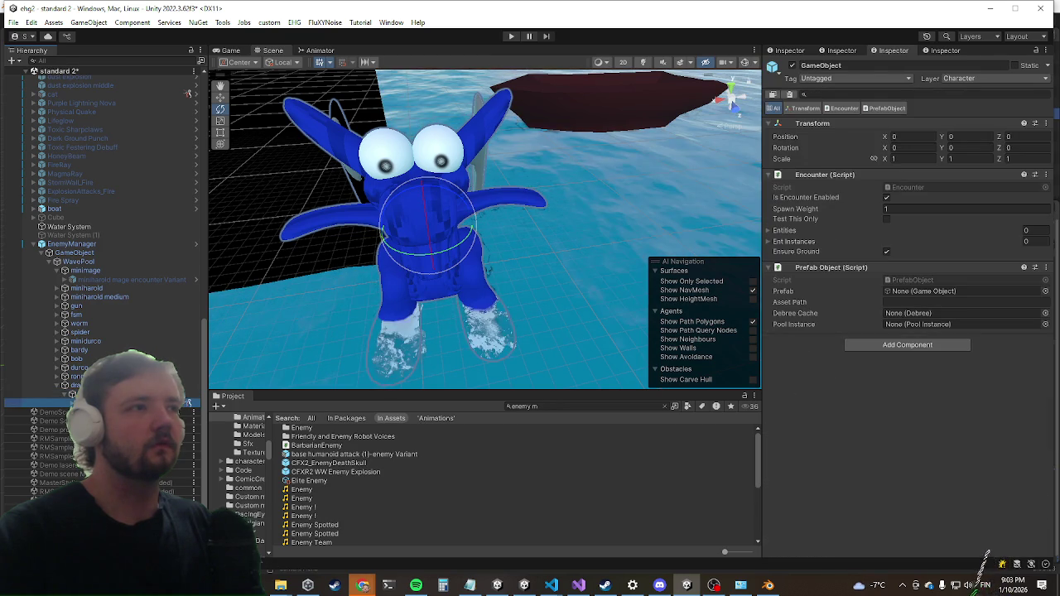
pyautogui.click(189, 403)
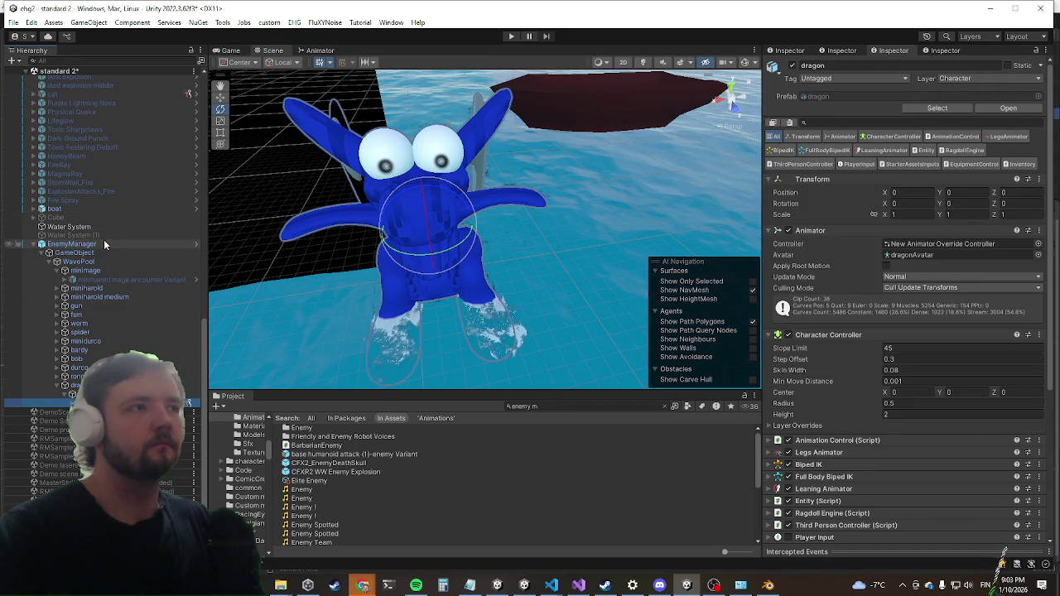
pyautogui.click(101, 244)
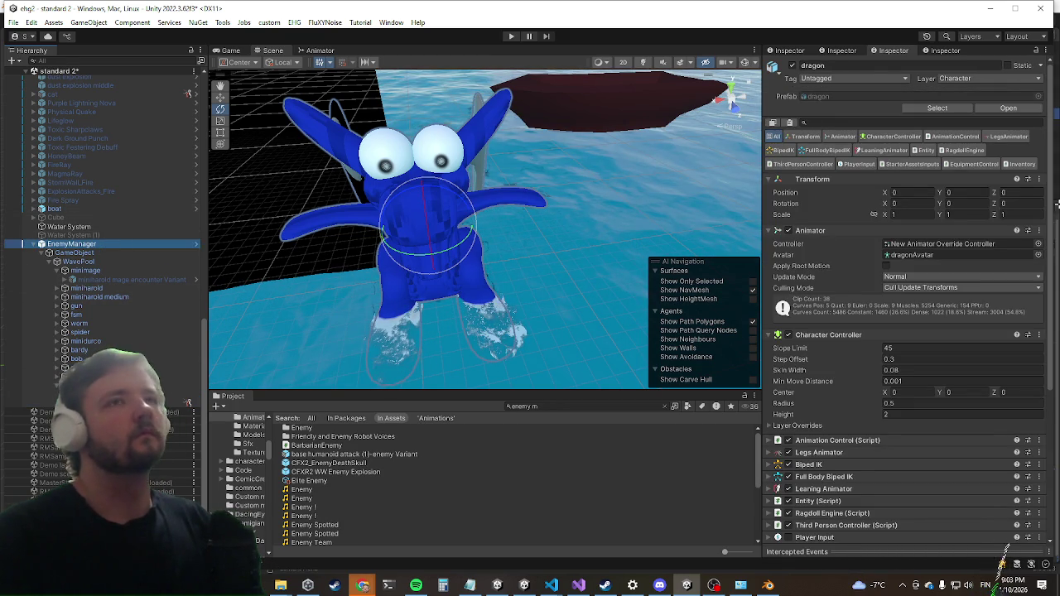
# Show EnemyManager's components, then select the encounter and its dragon child prefab in the Inspector.
pyautogui.click(1008, 111)
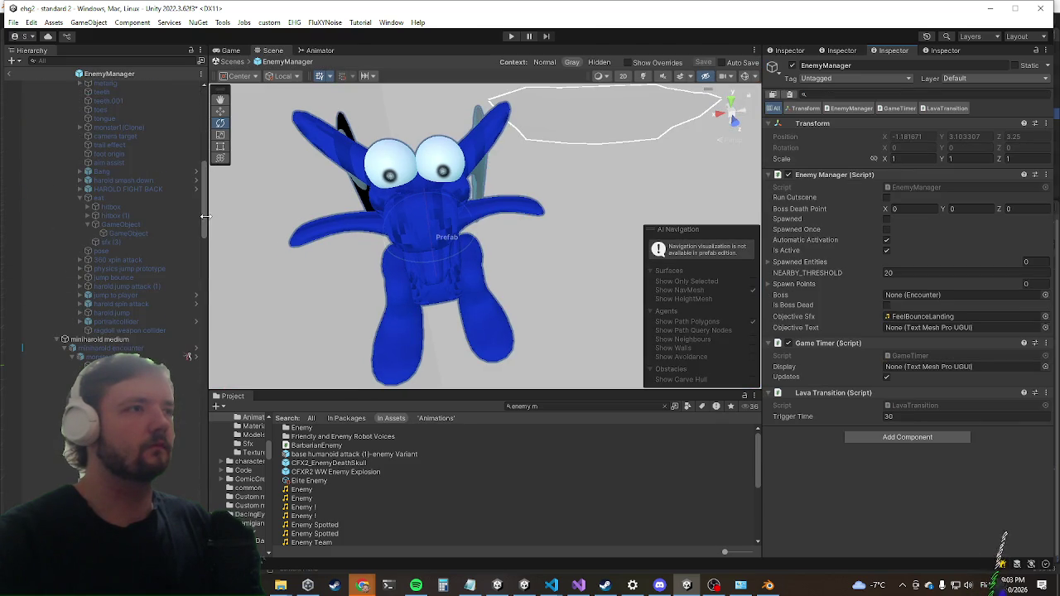
pyautogui.scroll(-10, 202, 215)
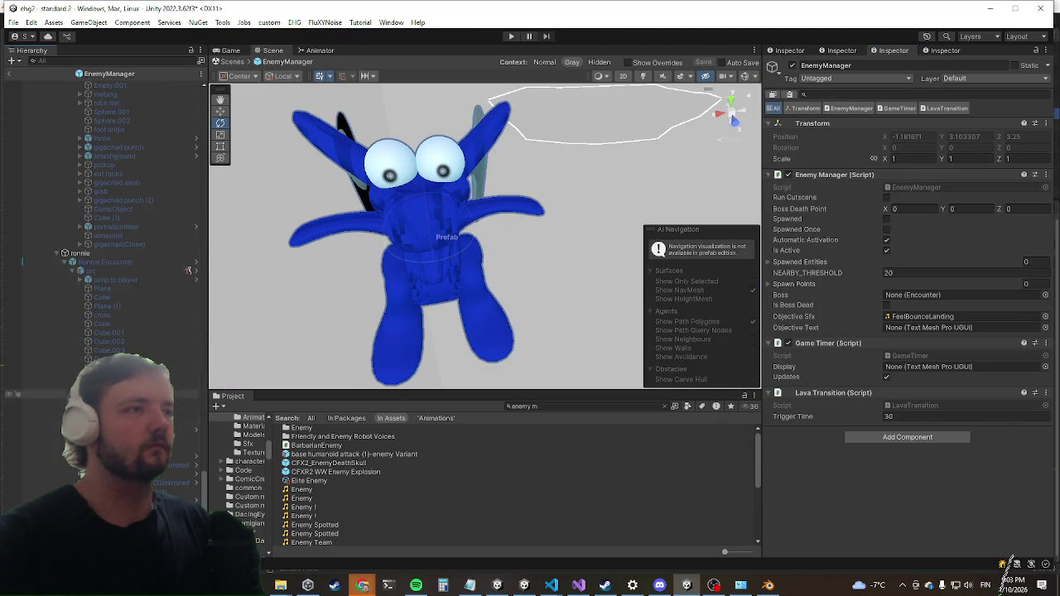
pyautogui.scroll(-1, 108, 248)
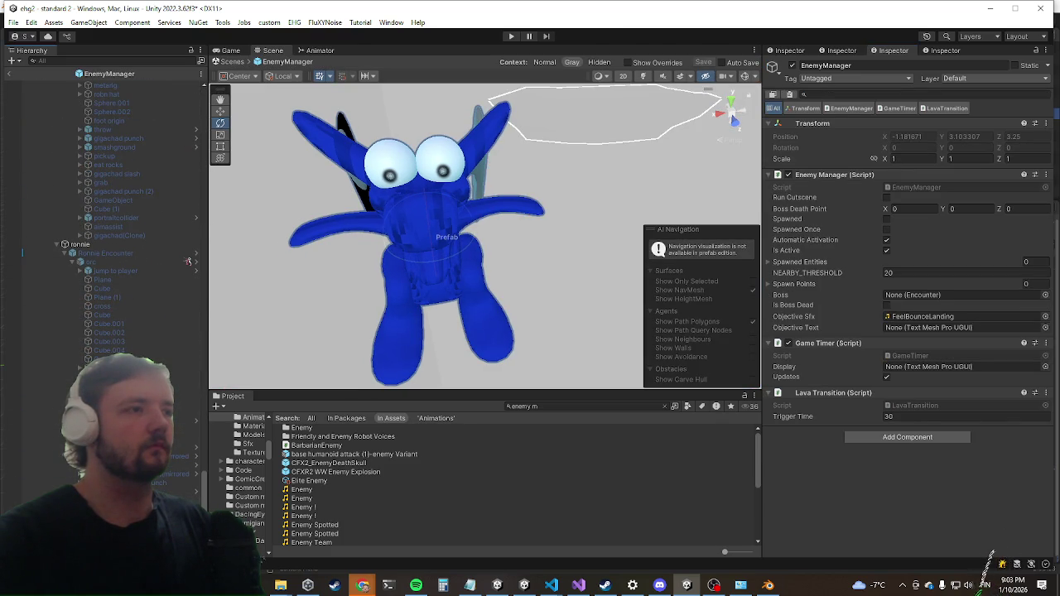
pyautogui.click(108, 474)
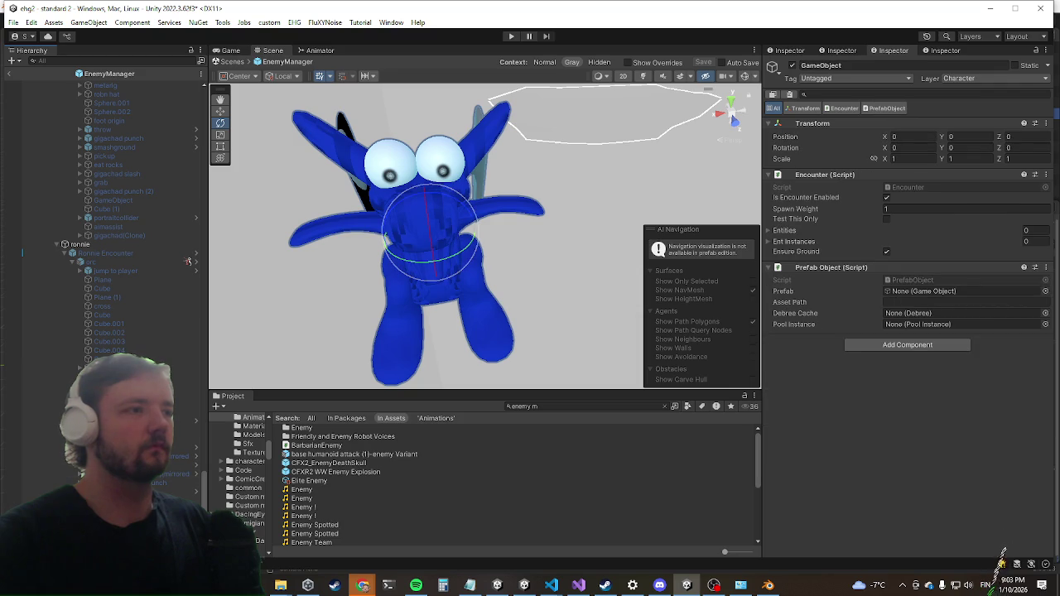
pyautogui.scroll(-1, 107, 249)
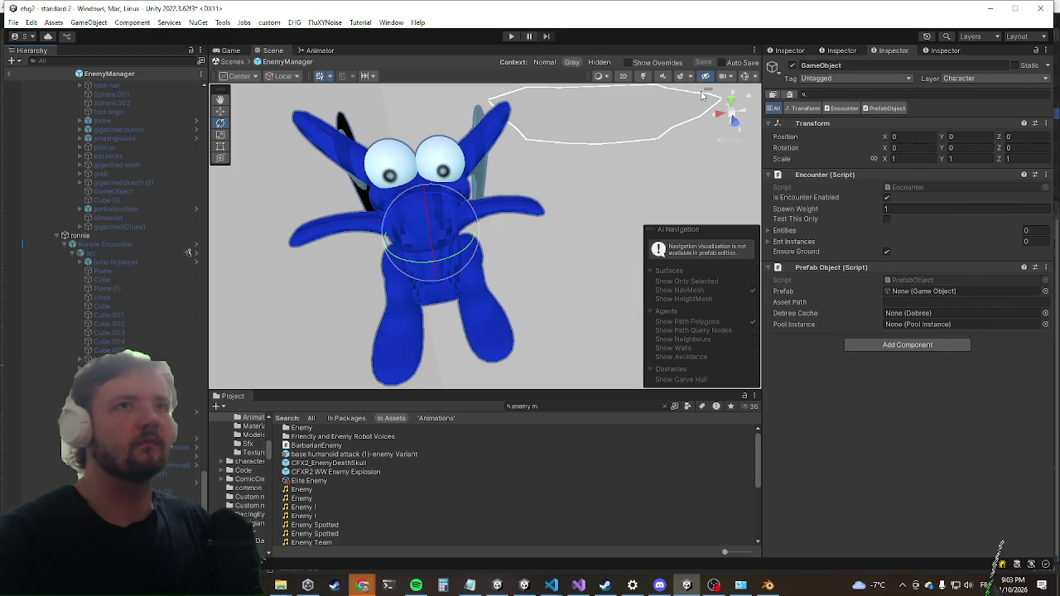
pyautogui.click(691, 94)
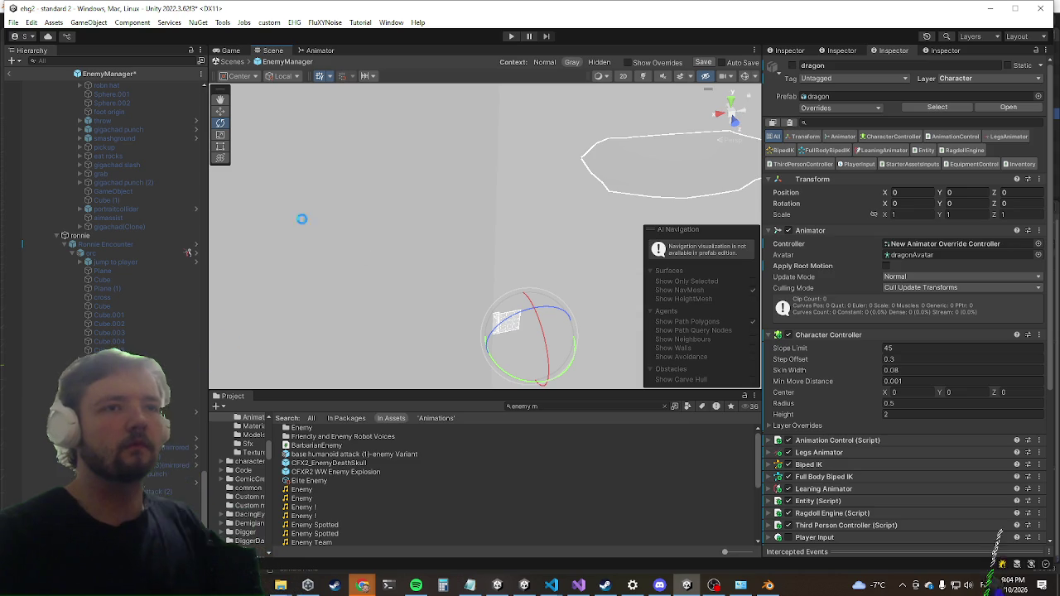
pyautogui.moveTo(560, 587)
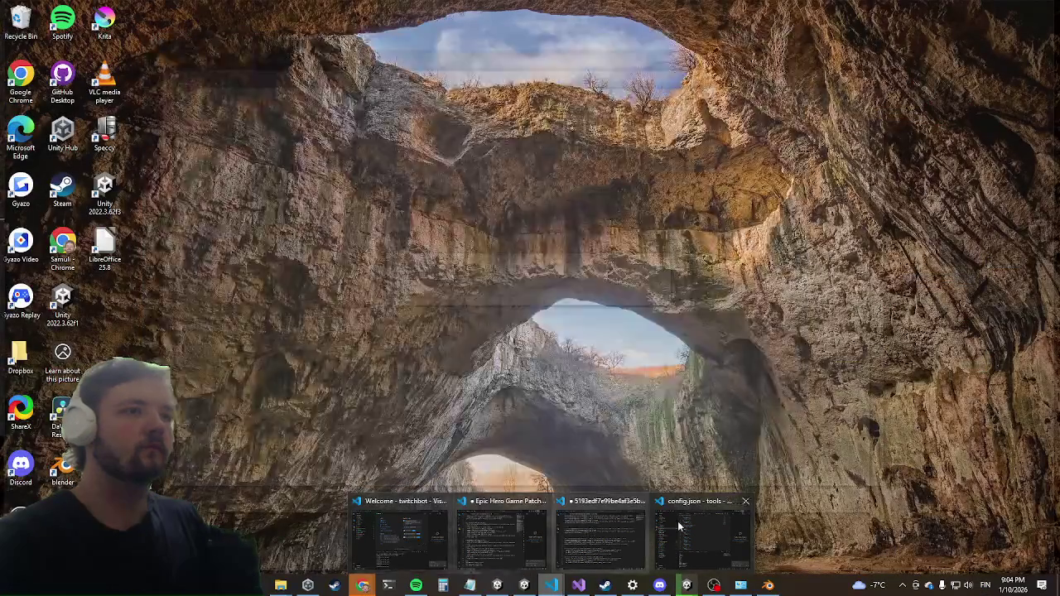
# Add "dragon": {"flag": true} after the durco block in config.json and minimize VS Code.
pyautogui.click(692, 515)
pyautogui.scroll(-3, 429, 312)
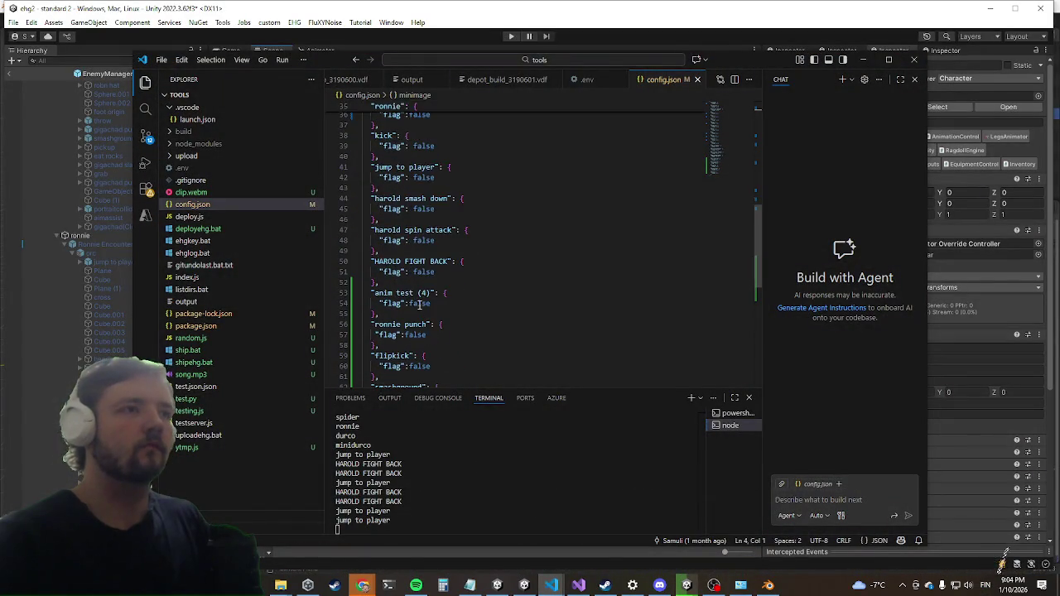
pyautogui.scroll(2, 405, 209)
pyautogui.click(401, 232)
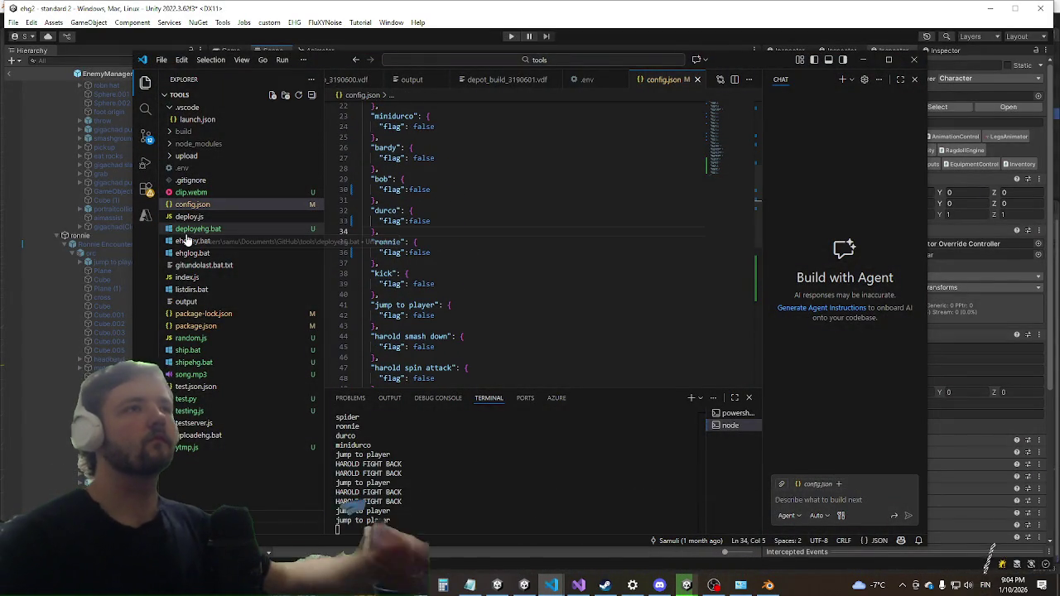
pyautogui.press('Return')
pyautogui.write('"dragon"')
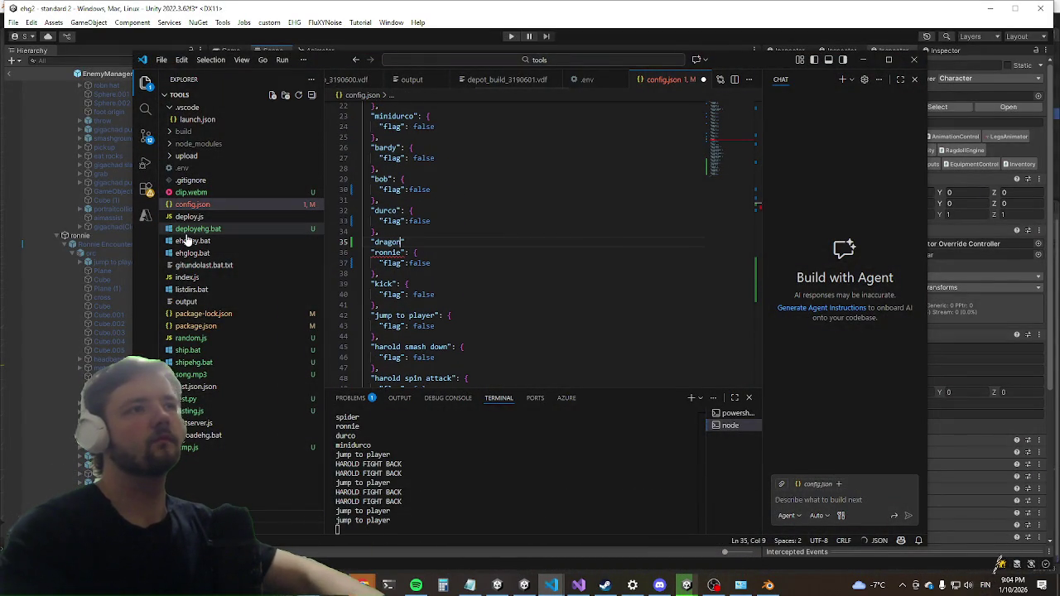
pyautogui.write(': {')
pyautogui.press('Return')
pyautogui.write('"')
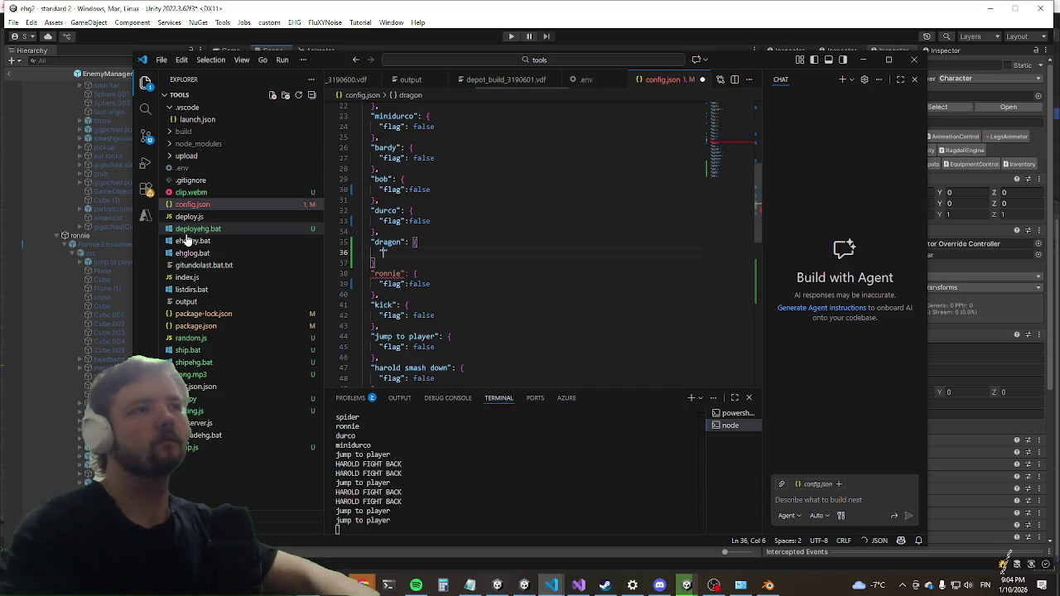
pyautogui.write('flag":')
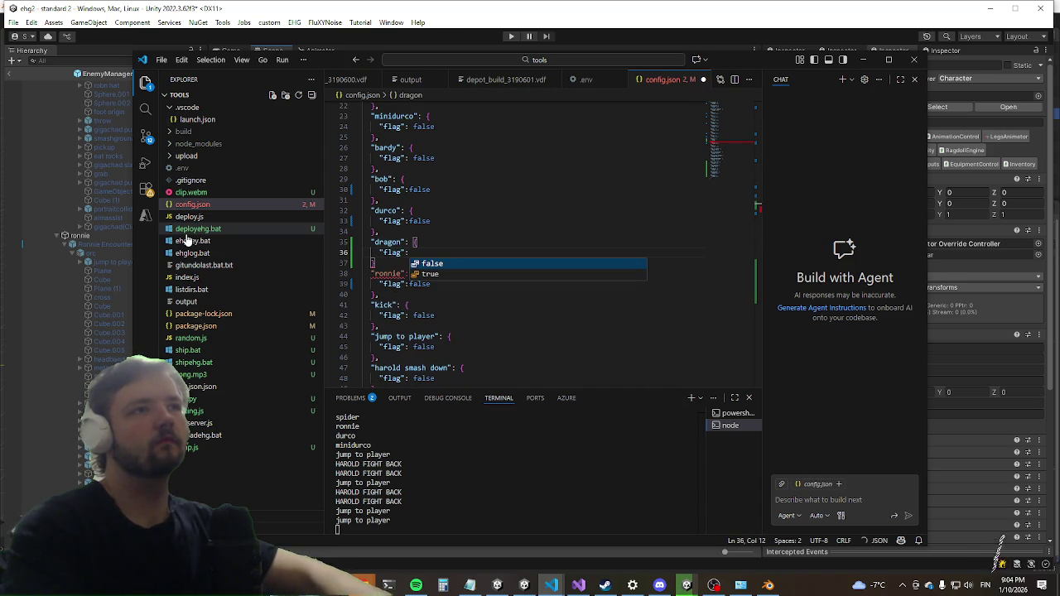
pyautogui.press('Down')
pyautogui.press('Return')
pyautogui.press('Down')
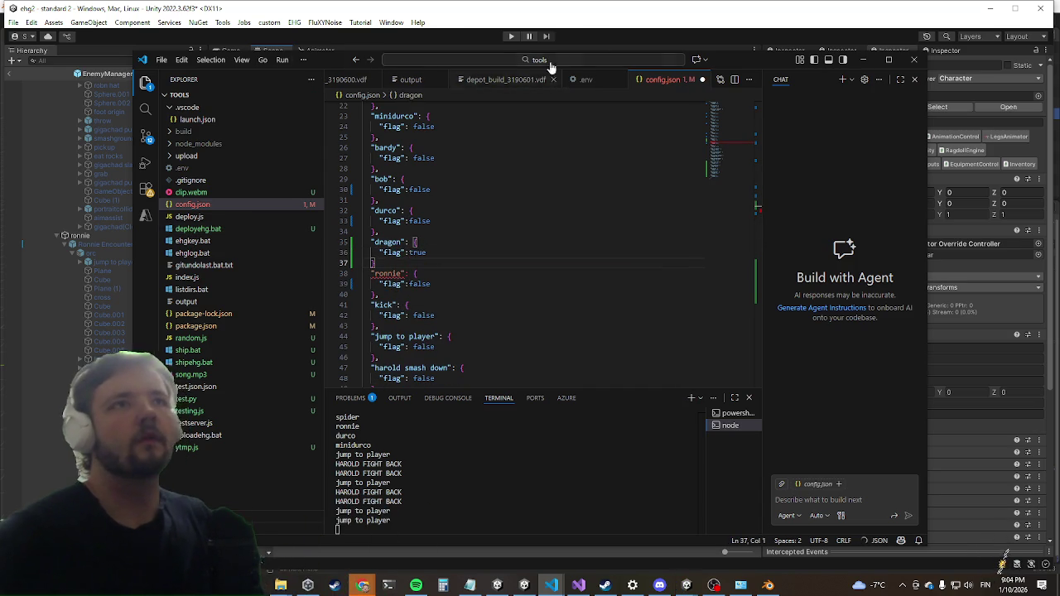
pyautogui.click(865, 60)
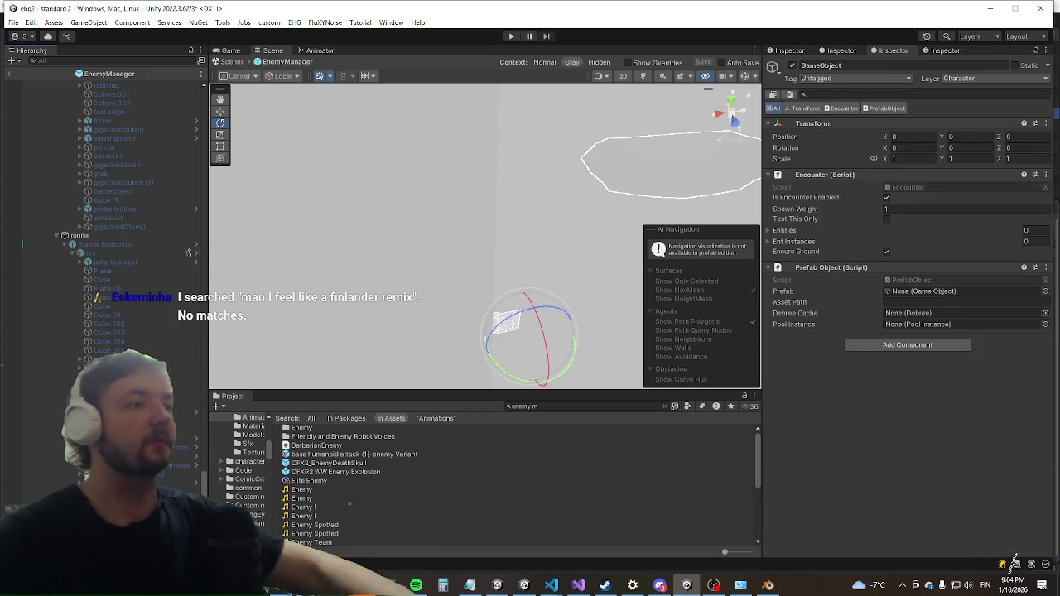
# Rename the encounter object to dragon and select its dragon model.
pyautogui.hotkey('ctrl', 'z')
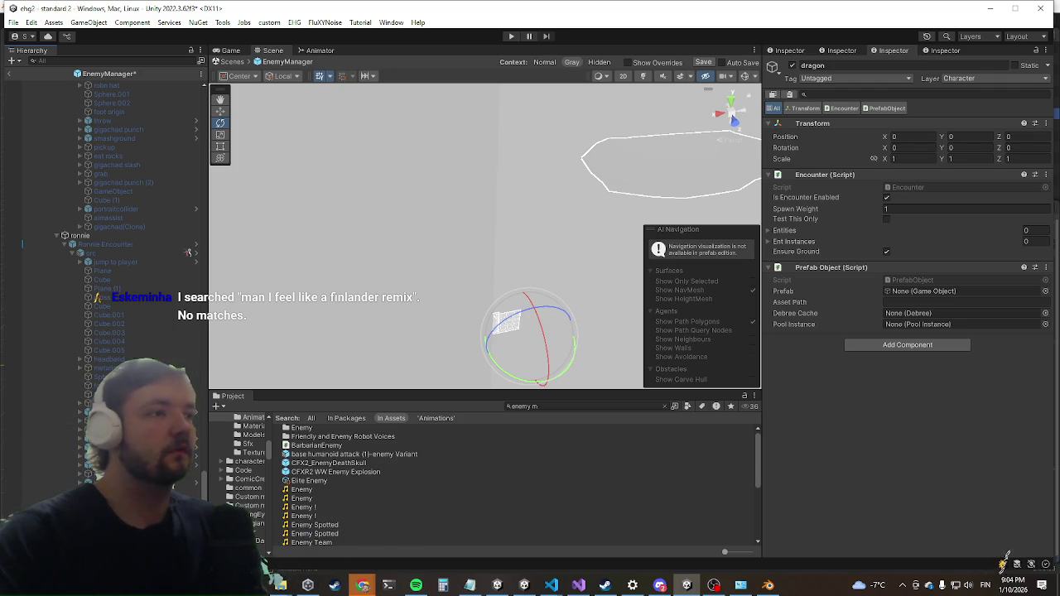
pyautogui.hotkey('ctrl', 'z')
pyautogui.scroll(-5, 901, 383)
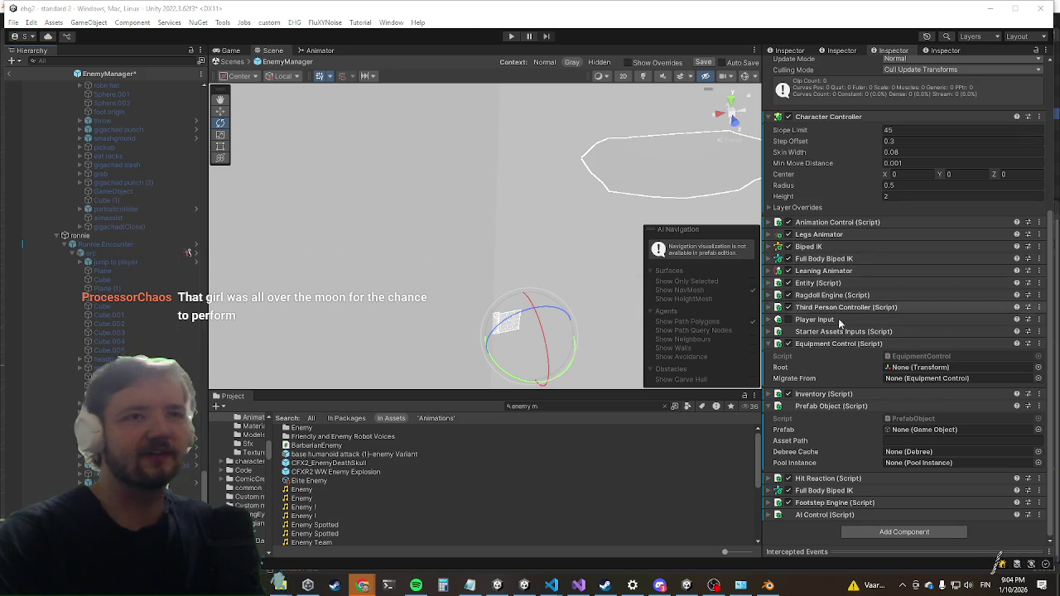
# Set the dragon Entity's Meta Data Display Name to 'dragon', exit prefab mode, and start Play mode.
pyautogui.click(829, 282)
pyautogui.scroll(-5, 996, 293)
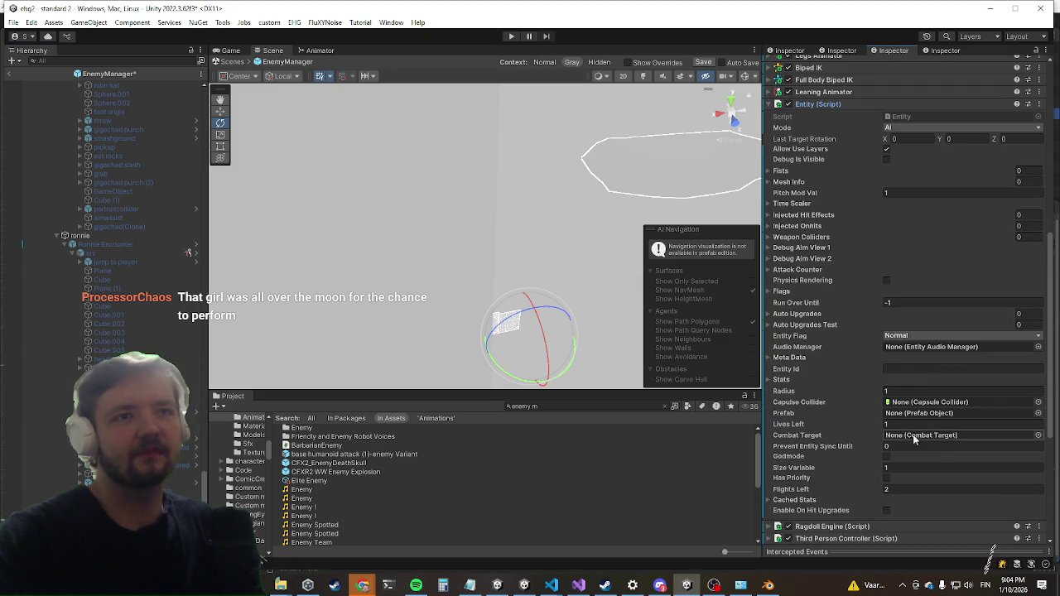
pyautogui.click(892, 358)
pyautogui.click(896, 369)
pyautogui.write('drago')
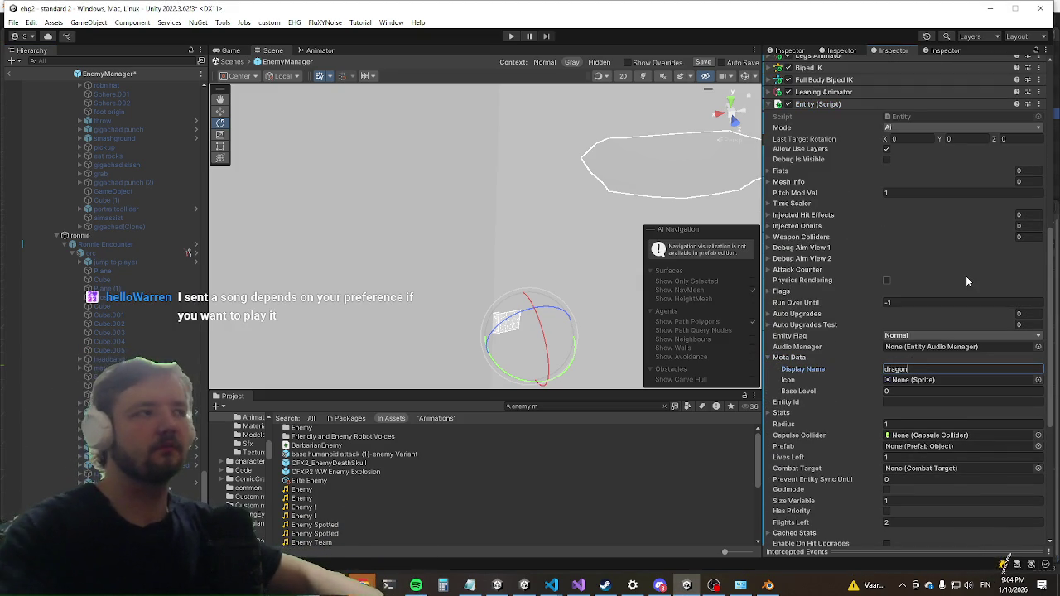
pyautogui.write('n')
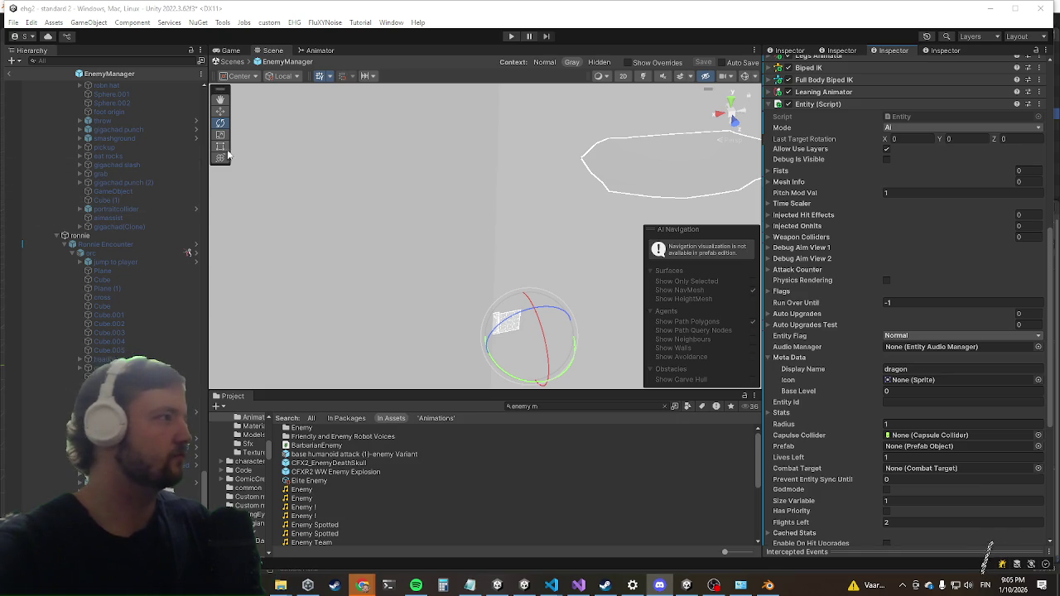
pyautogui.click(11, 76)
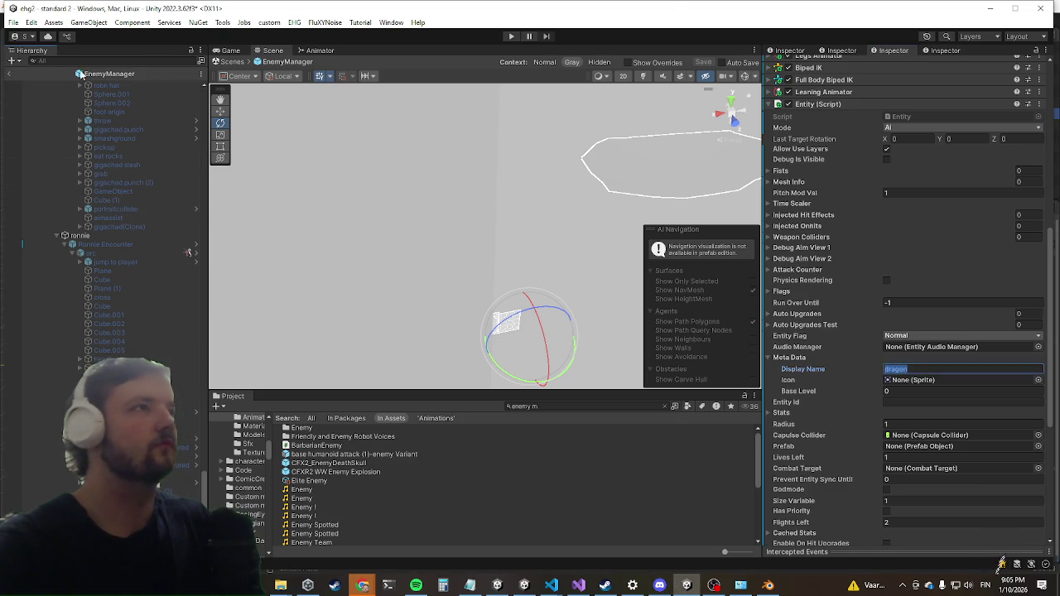
pyautogui.click(512, 36)
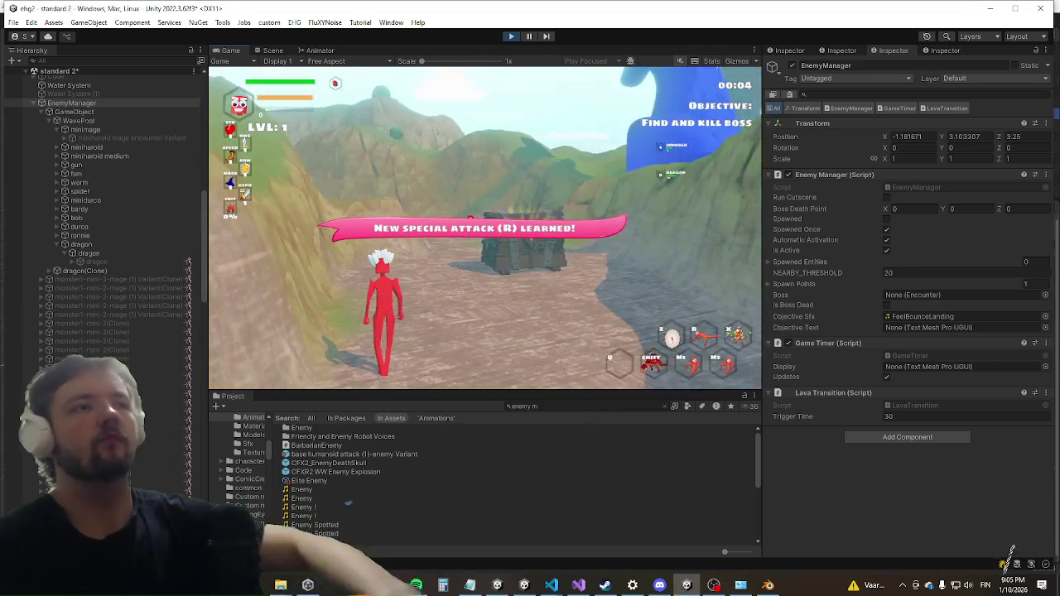
# Maximize the Game view, run the character up to the blue dragon, and open the Settings menu.
pyautogui.hotkey('shift', 'space')
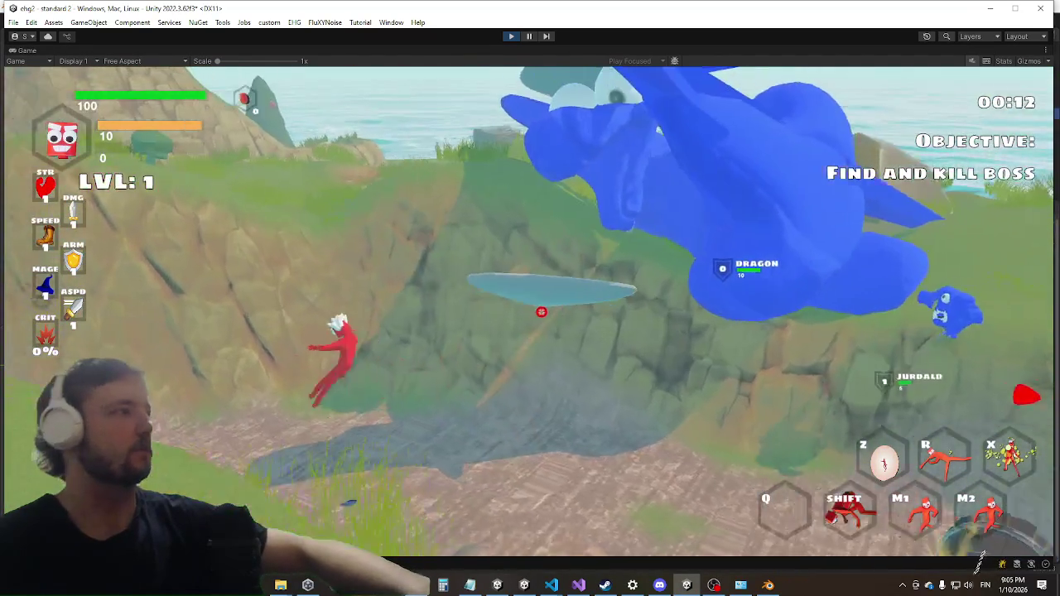
pyautogui.press('shift')
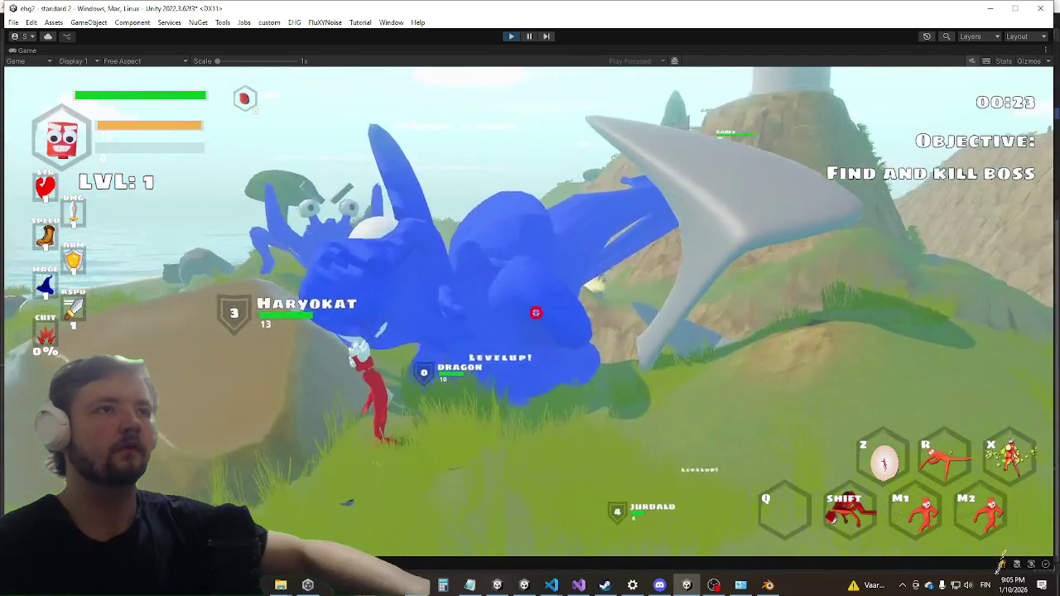
pyautogui.press('w')
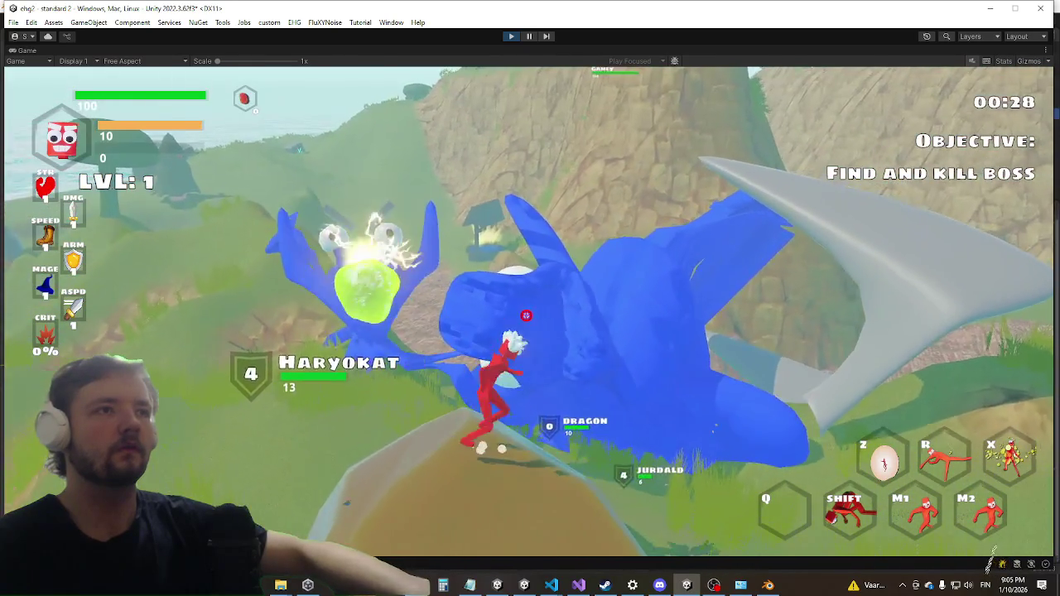
pyautogui.press('w')
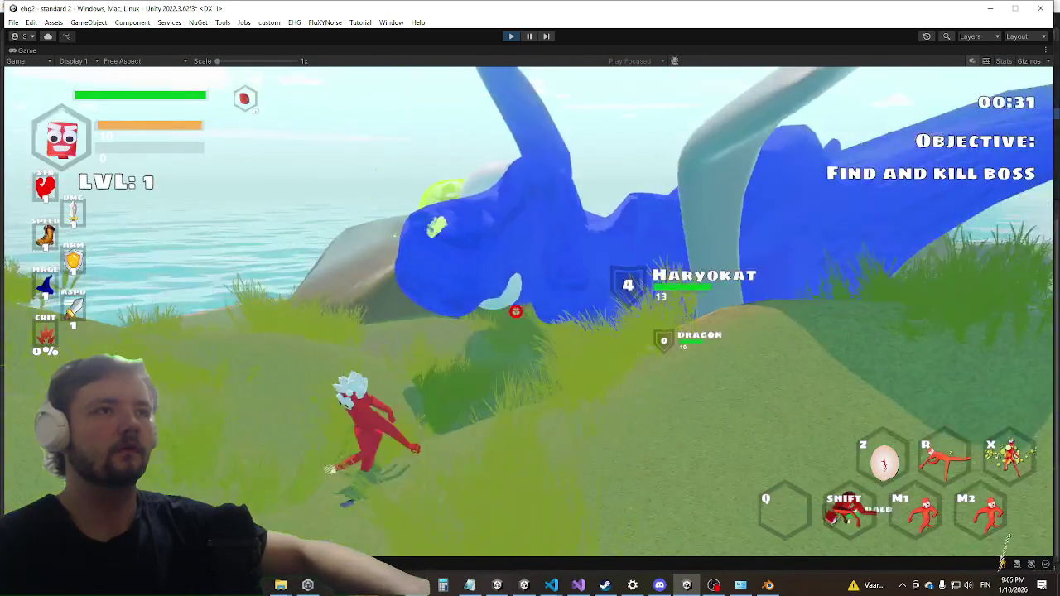
pyautogui.press('Escape')
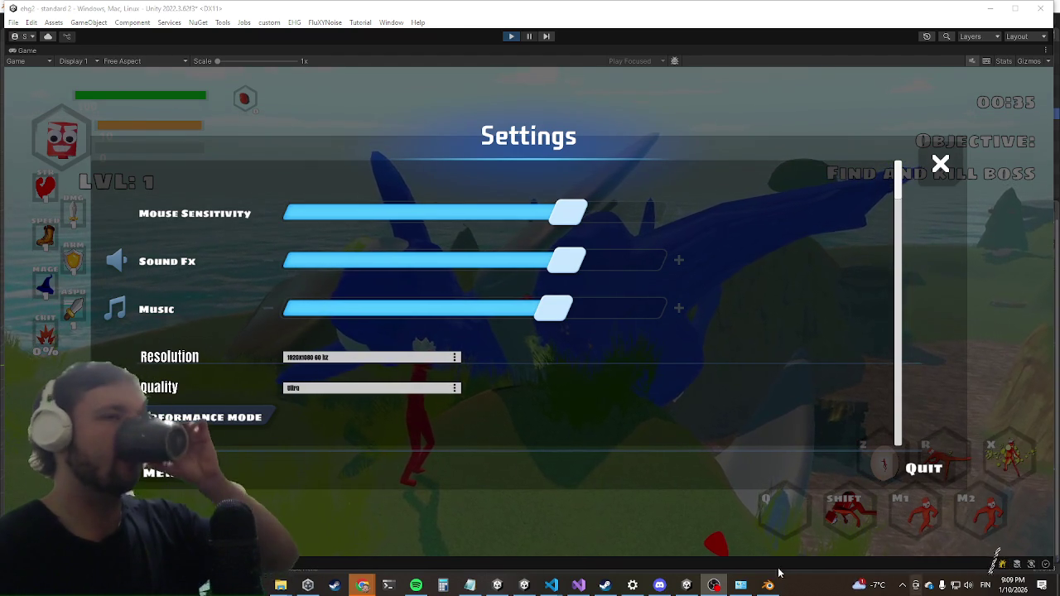
# Refocus the Unity editor while the in-game Settings menu is showing.
pyautogui.click(511, 38)
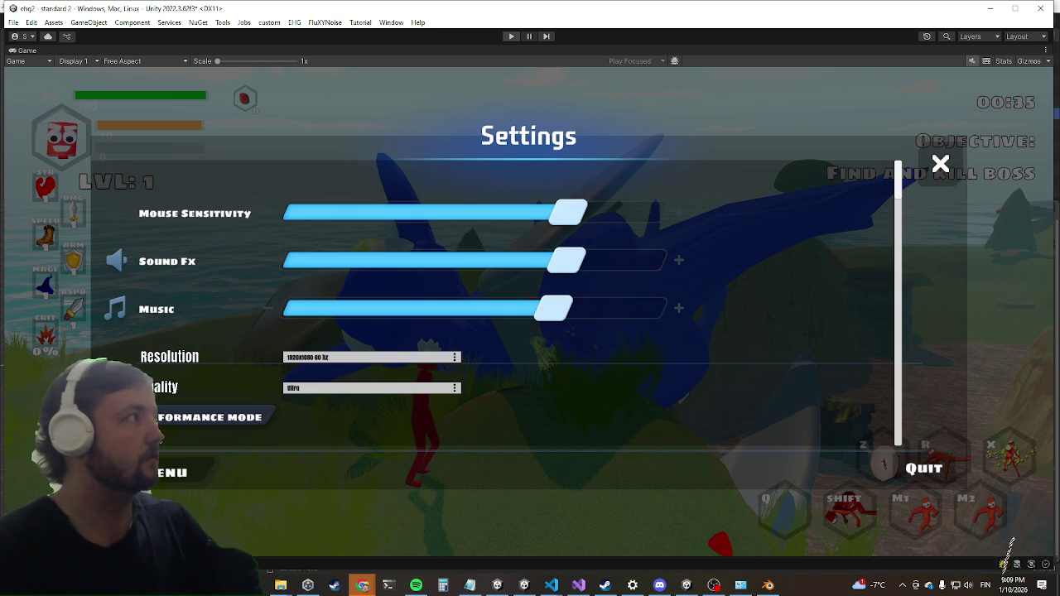
# Exit Play mode with Ctrl+P and bring up the YouTube music video.
pyautogui.hotkey('ctrl', 'p')
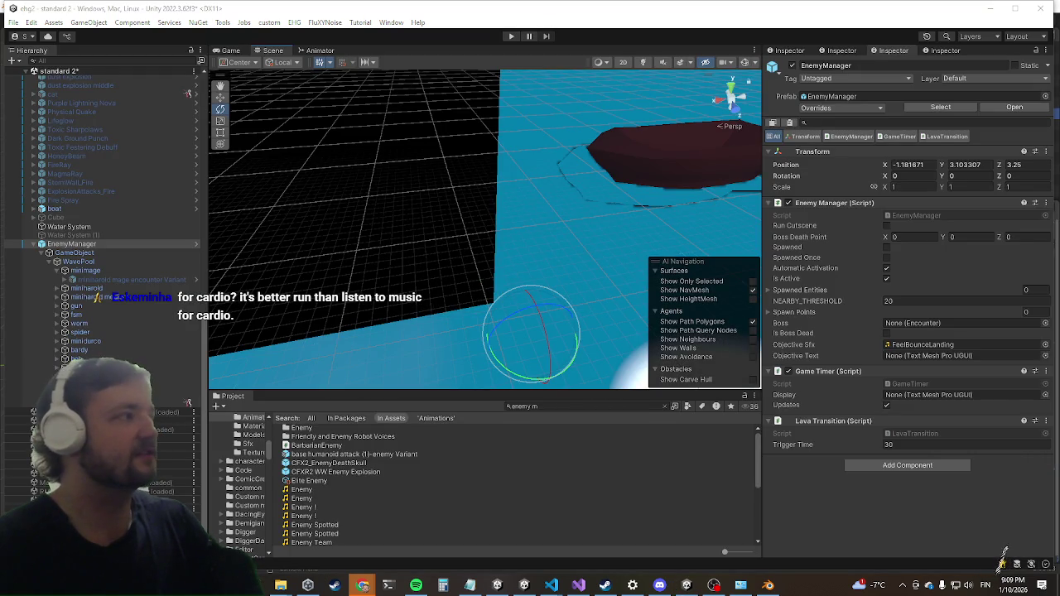
pyautogui.press('XF86AudioPlay')
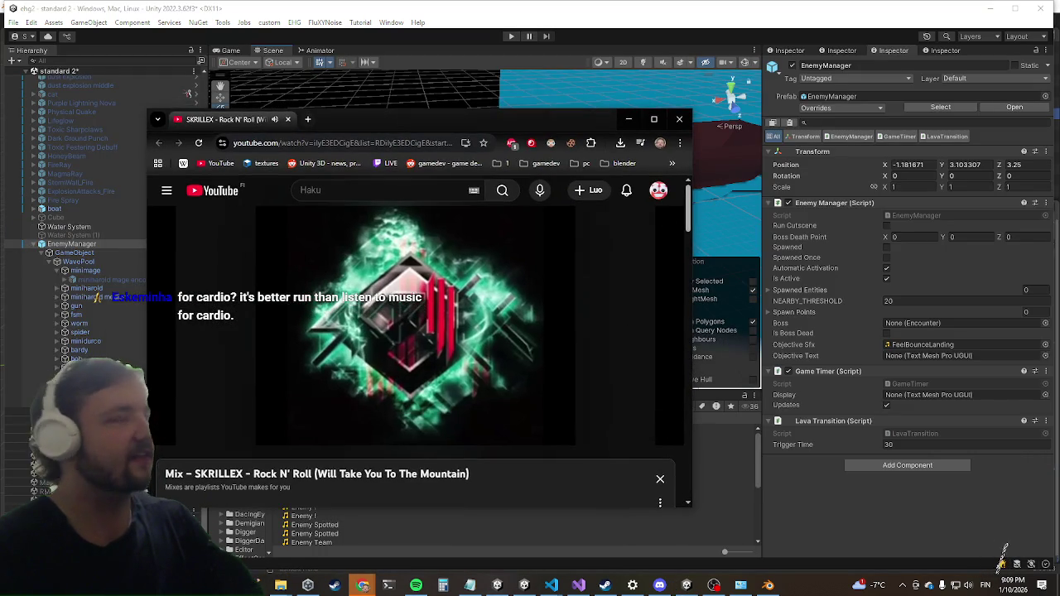
# Pause and resume the Skrillex Rock N' Roll video, raise its volume, and switch back to Unity.
pyautogui.click(508, 346)
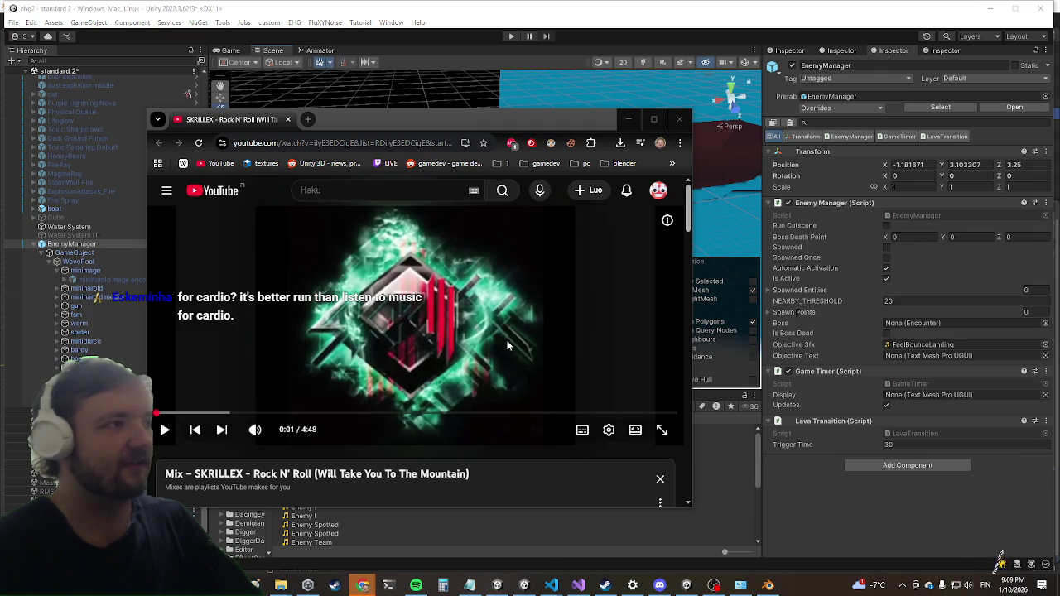
pyautogui.click(506, 332)
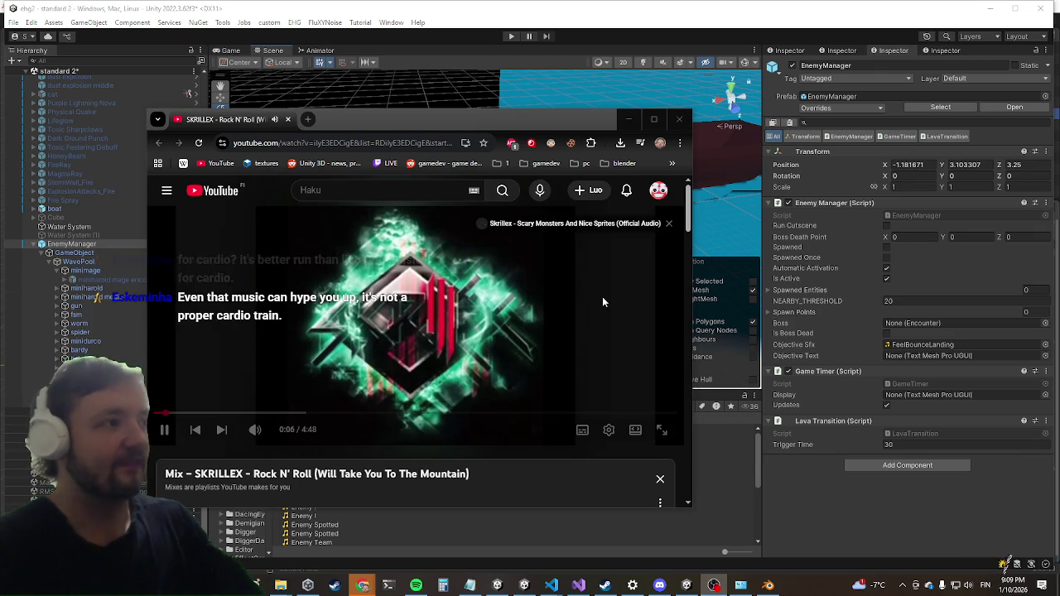
pyautogui.moveTo(295, 432)
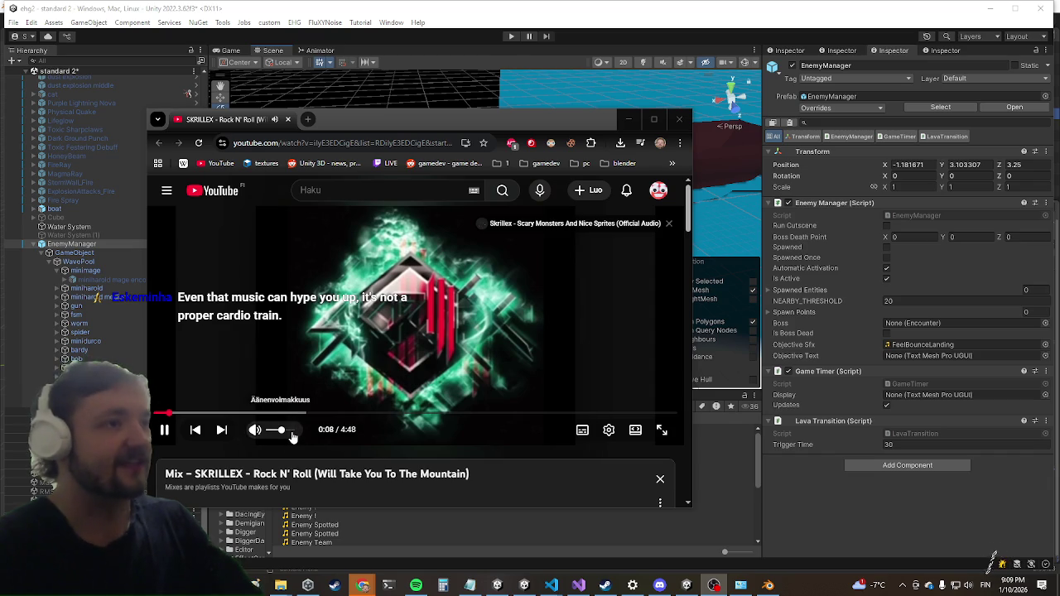
pyautogui.click(287, 432)
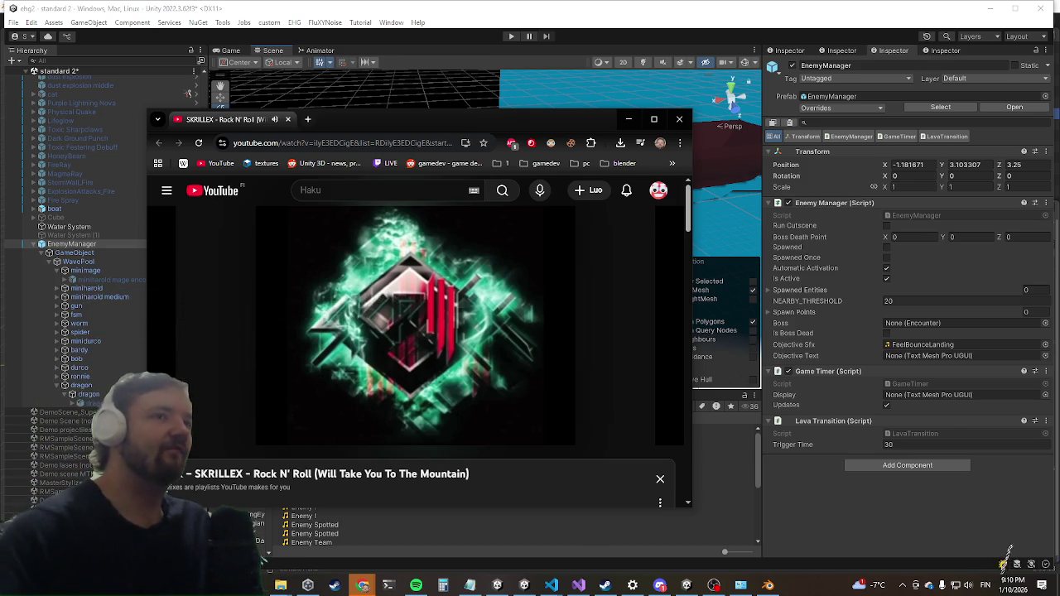
pyautogui.hotkey('alt', 'Tab')
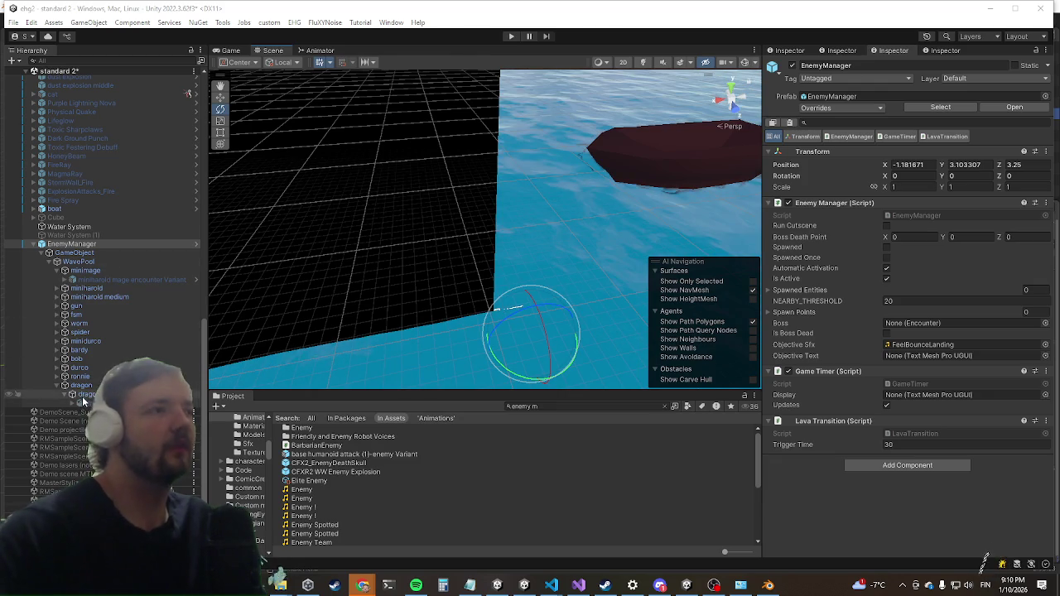
# Untick EnemyManager's active checkbox in the Inspector and save the scene with Ctrl+S.
pyautogui.click(21, 395)
pyautogui.click(94, 245)
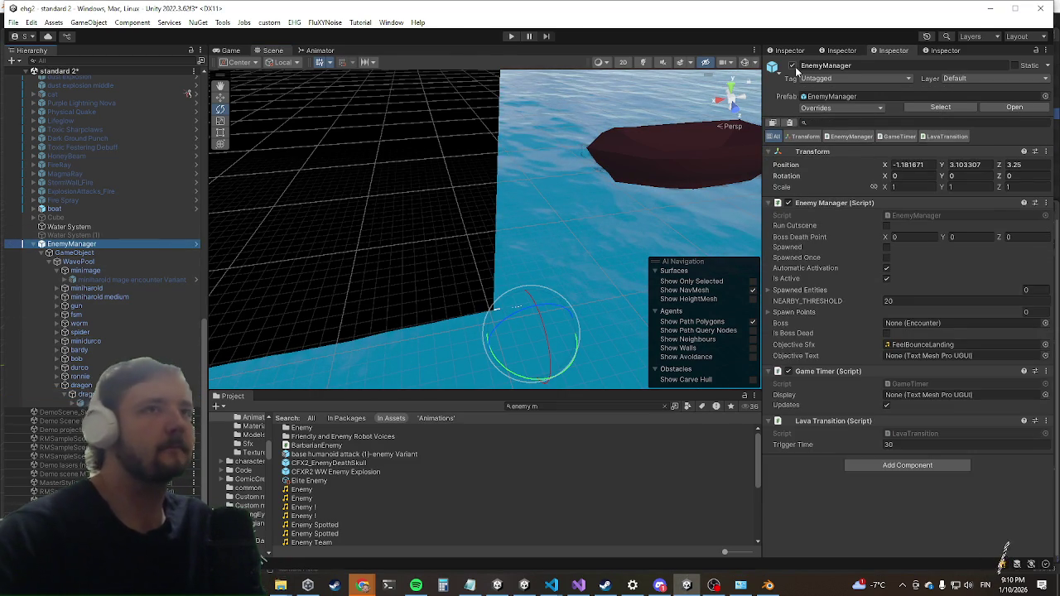
pyautogui.click(792, 67)
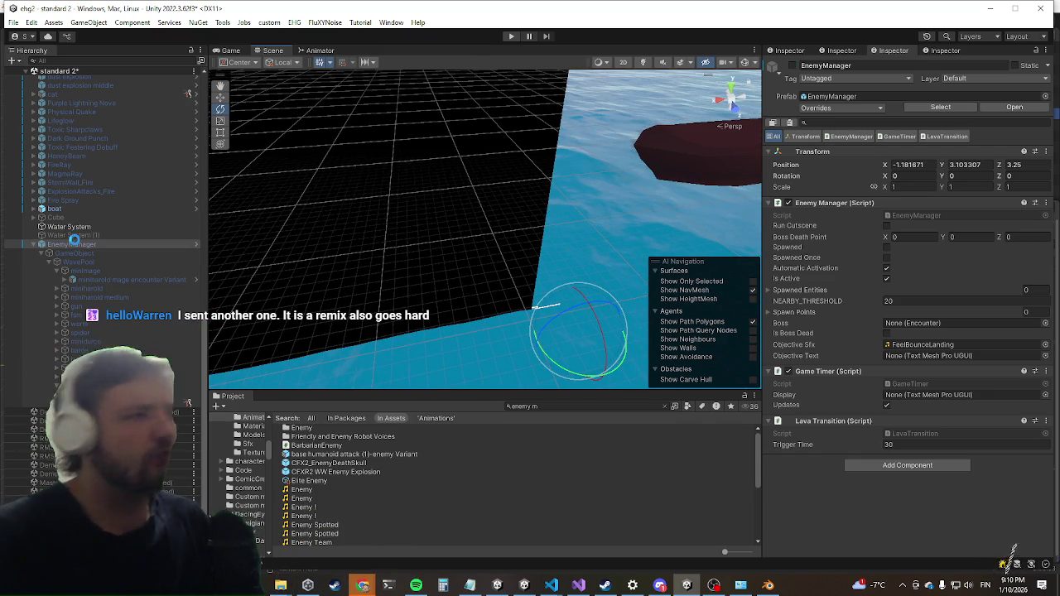
pyautogui.hotkey('ctrl', 's')
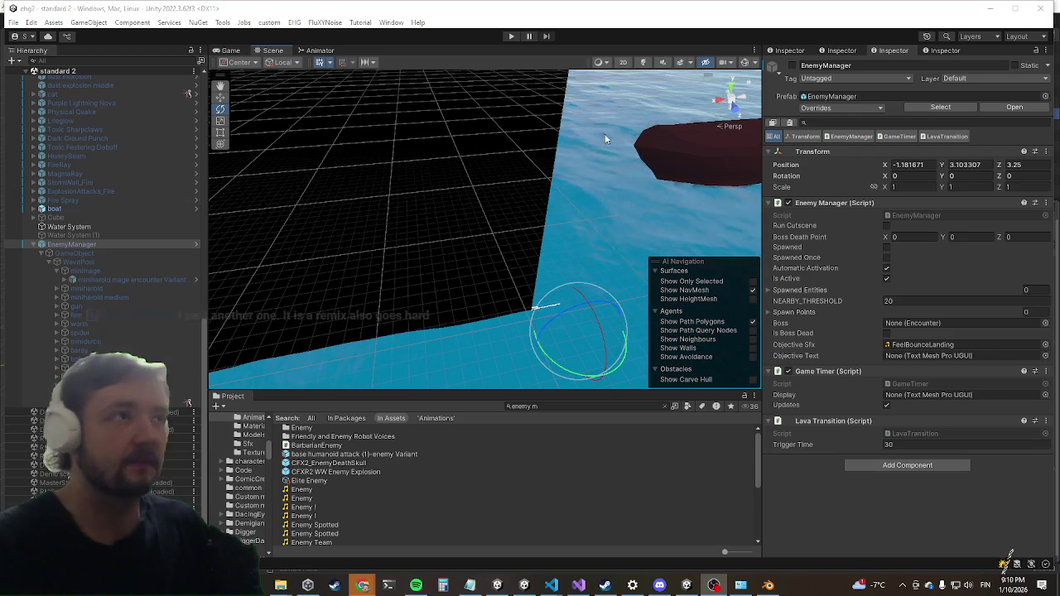
pyautogui.rightClick(89, 245)
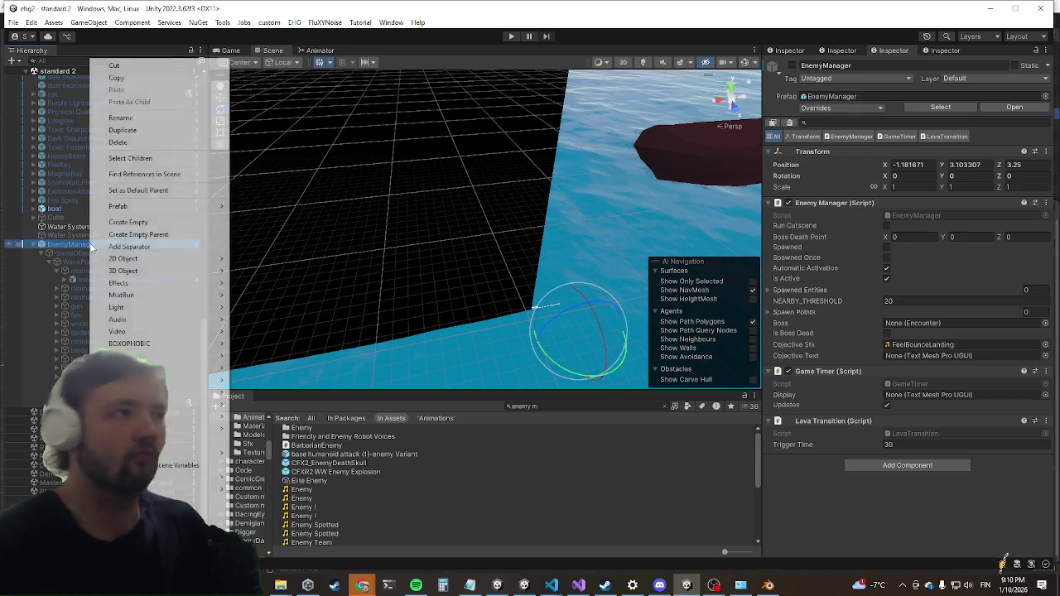
# Delete EnemyManager from the Hierarchy via its context menu.
pyautogui.click(121, 145)
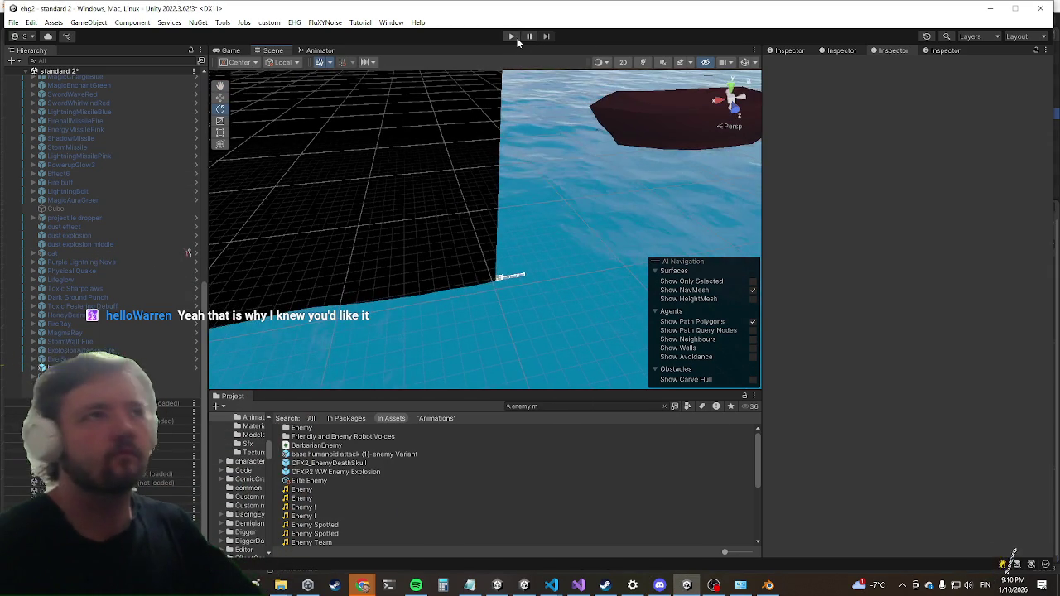
# Start a play-test in a maximized Game view and run the character toward a blue enemy.
pyautogui.click(512, 37)
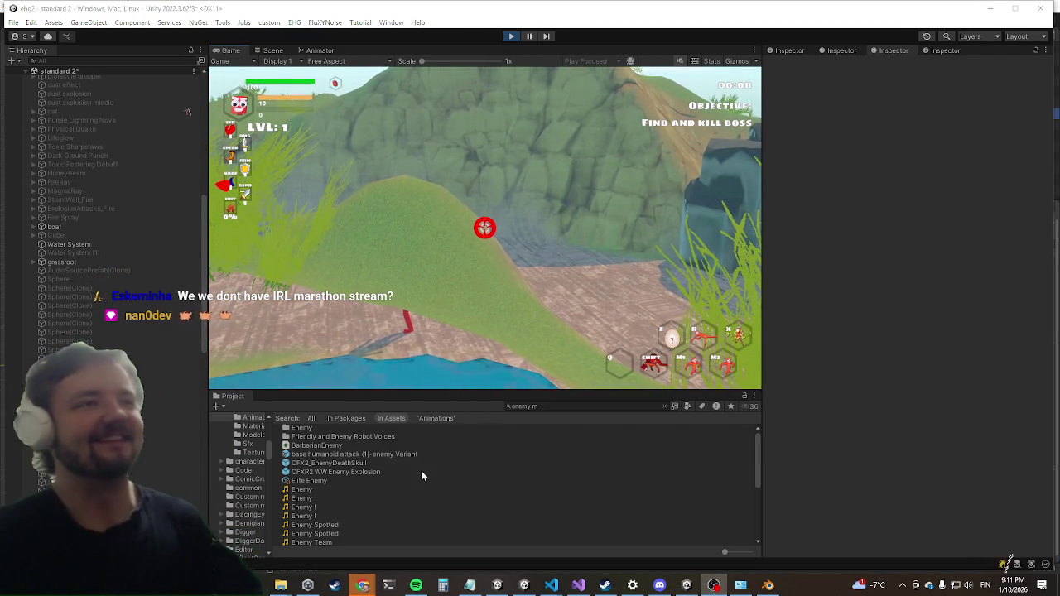
pyautogui.hotkey('shift', 'space')
pyautogui.press('w')
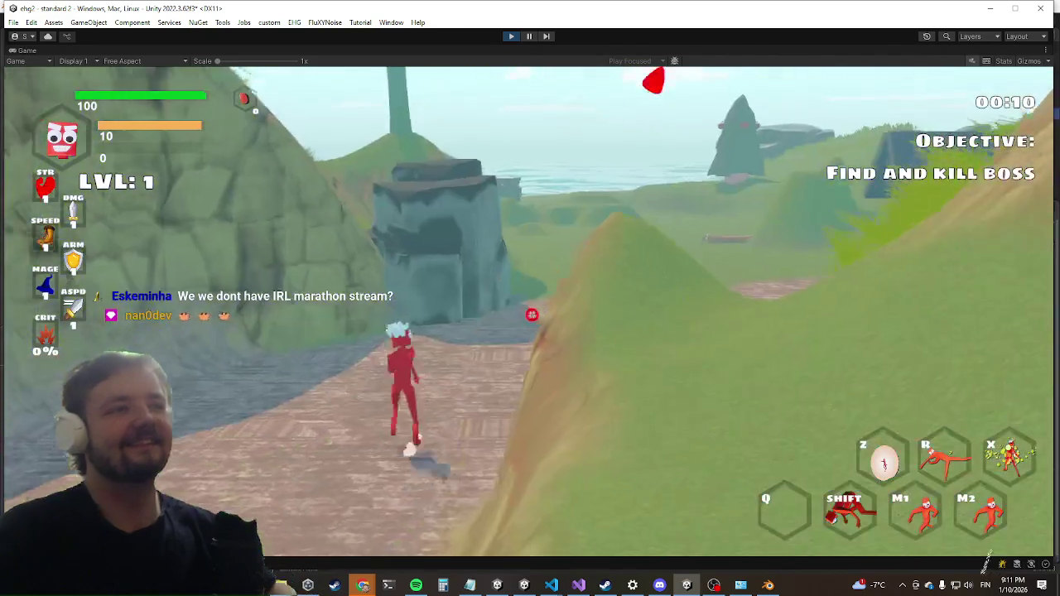
pyautogui.press('w')
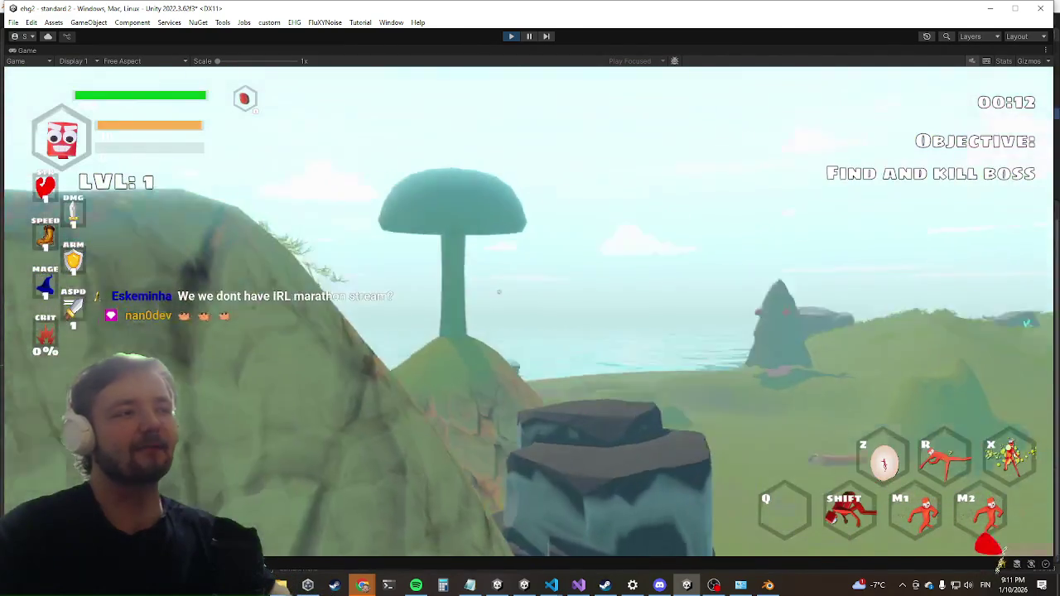
pyautogui.press('w')
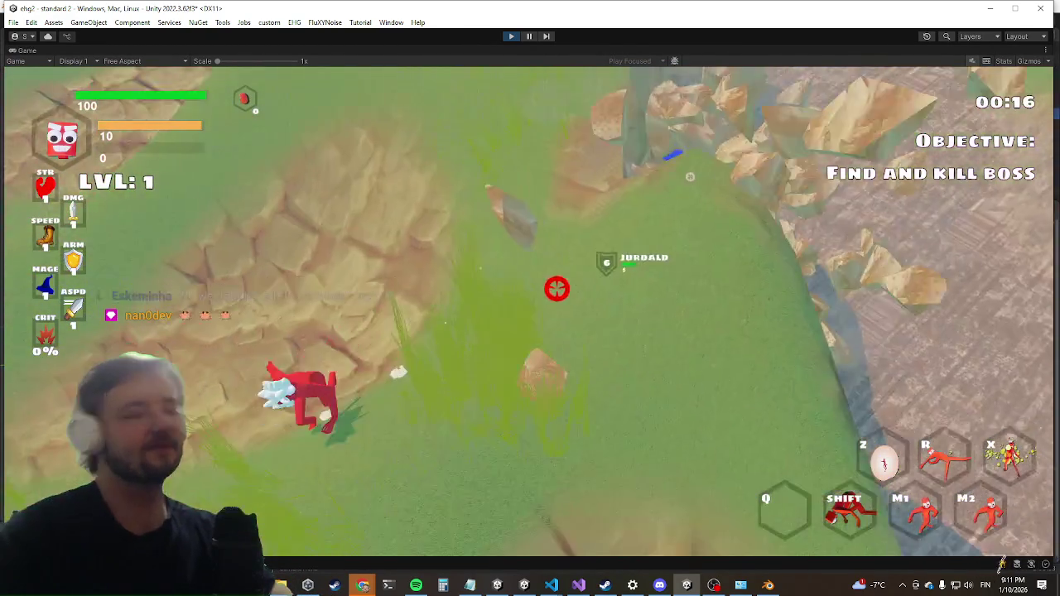
# Run the killwave console command, head downhill toward the sea, and bring up Settings.
pyautogui.press('`')
pyautogui.write('killwave')
pyautogui.press('Return')
pyautogui.press('`')
pyautogui.press('w')
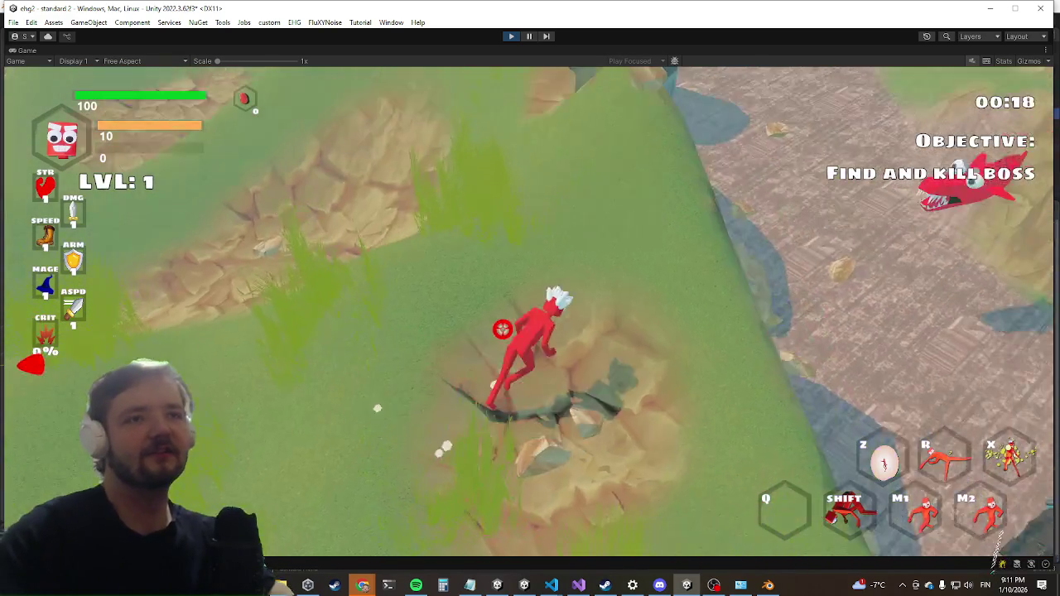
pyautogui.press('w')
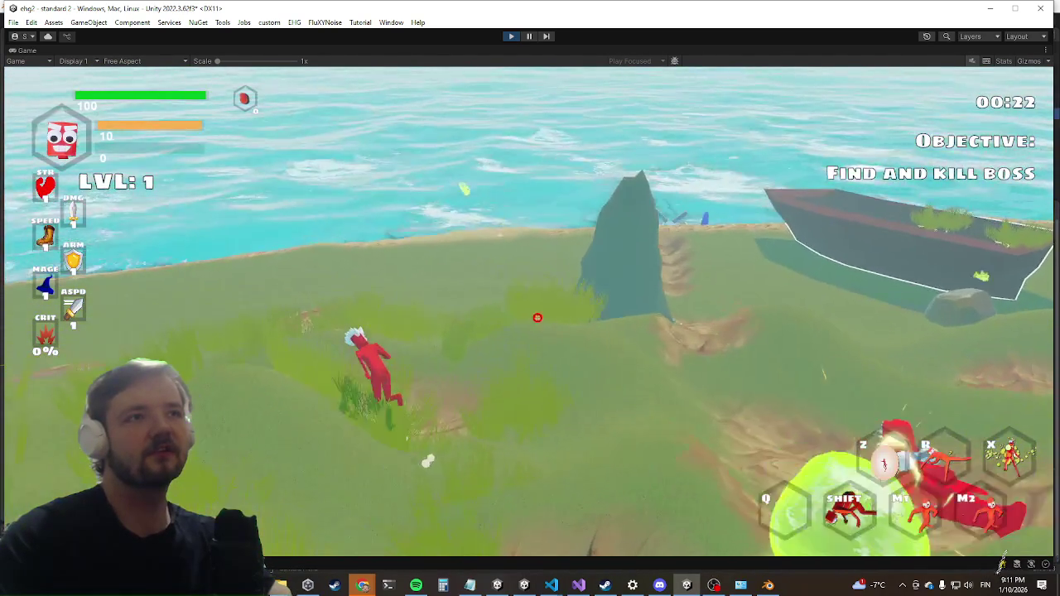
pyautogui.press('Escape')
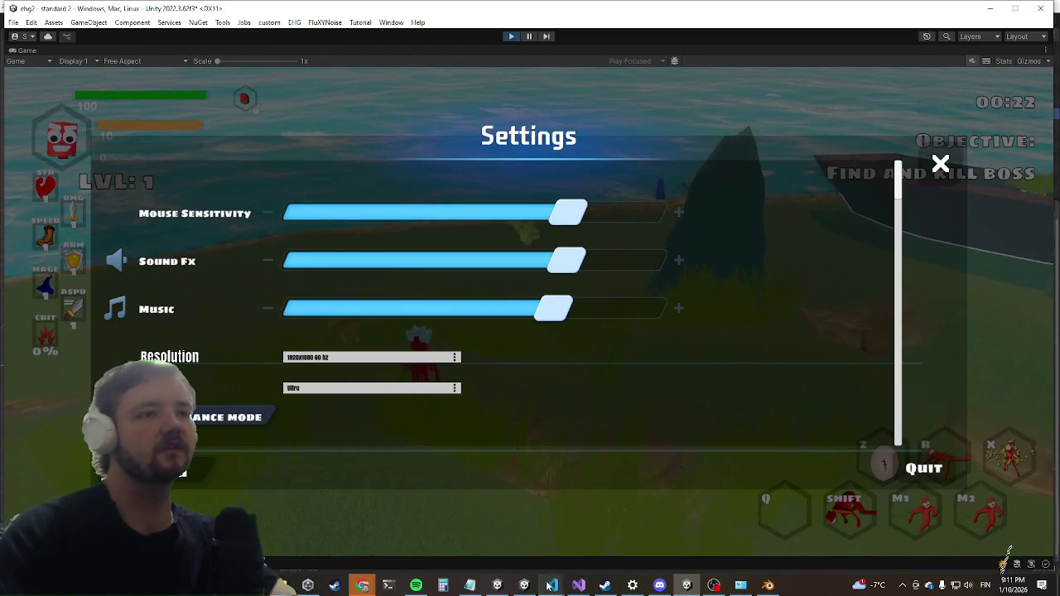
# Add the missing comma after the dragon entry in config.json.
pyautogui.moveTo(551, 585)
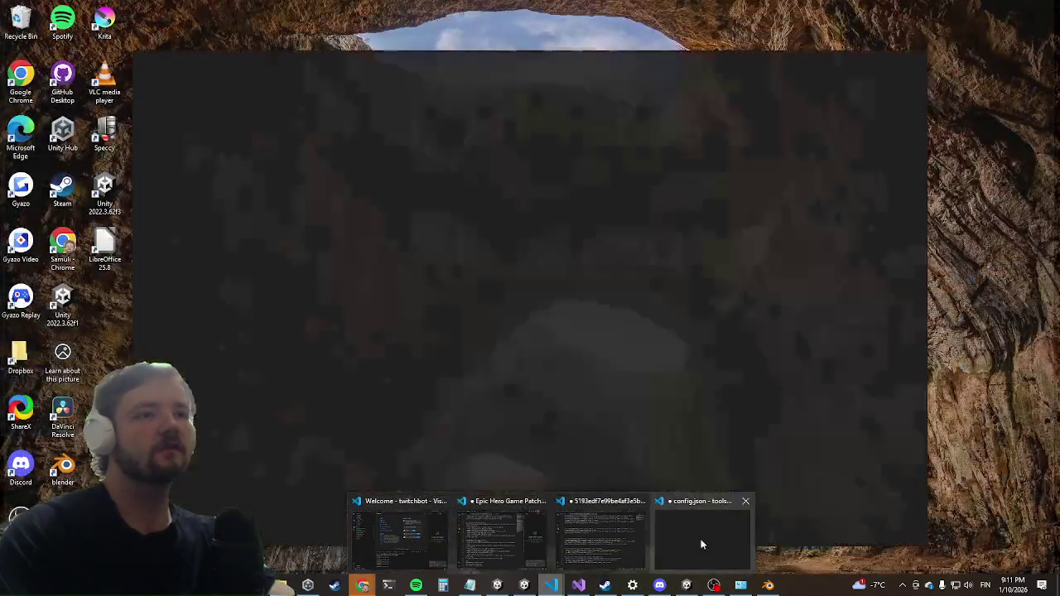
pyautogui.click(700, 542)
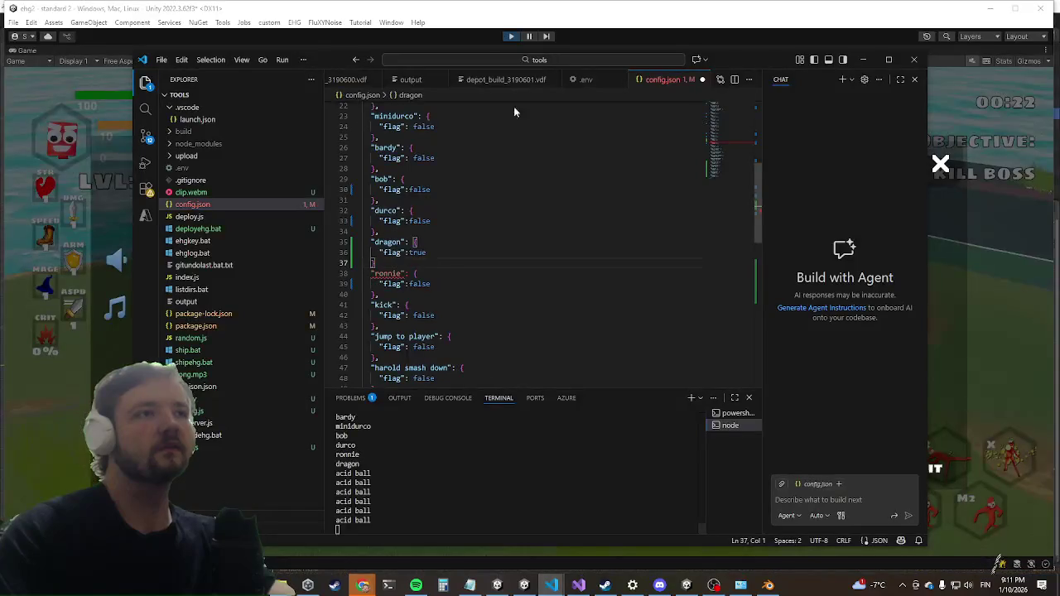
pyautogui.click(396, 265)
pyautogui.write(',')
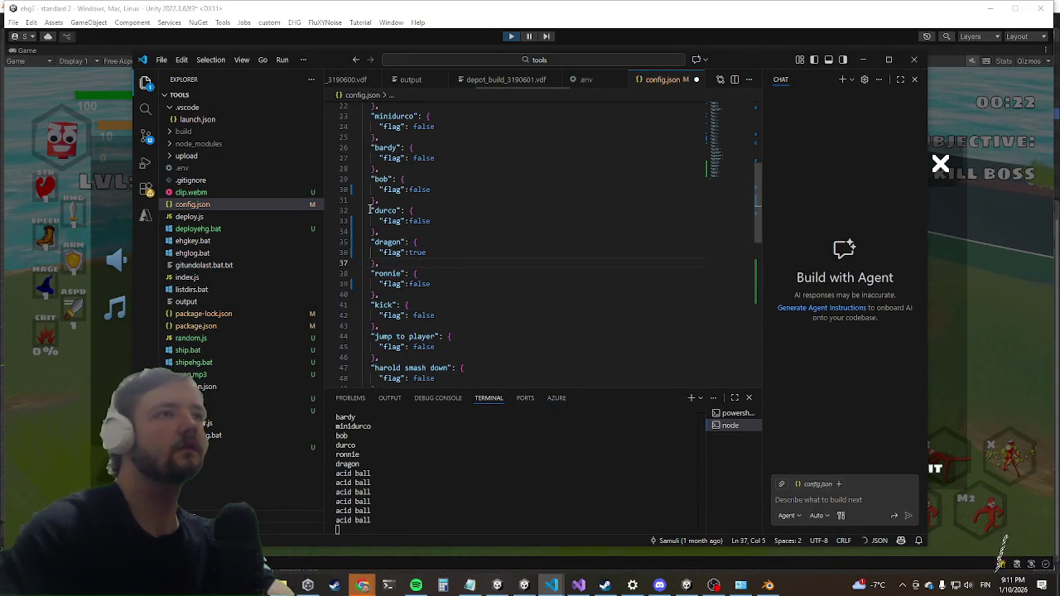
# Review all the false flag values throughout config.json.
pyautogui.scroll(5, 407, 250)
pyautogui.scroll(2, 407, 250)
pyautogui.click(431, 188)
pyautogui.scroll(-4, 434, 168)
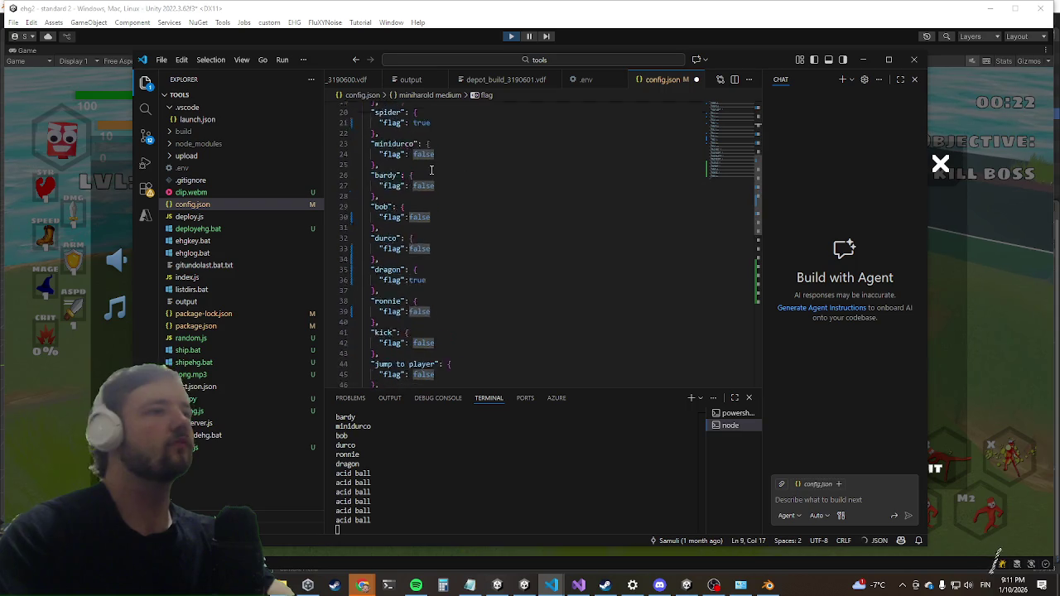
pyautogui.scroll(-3, 433, 168)
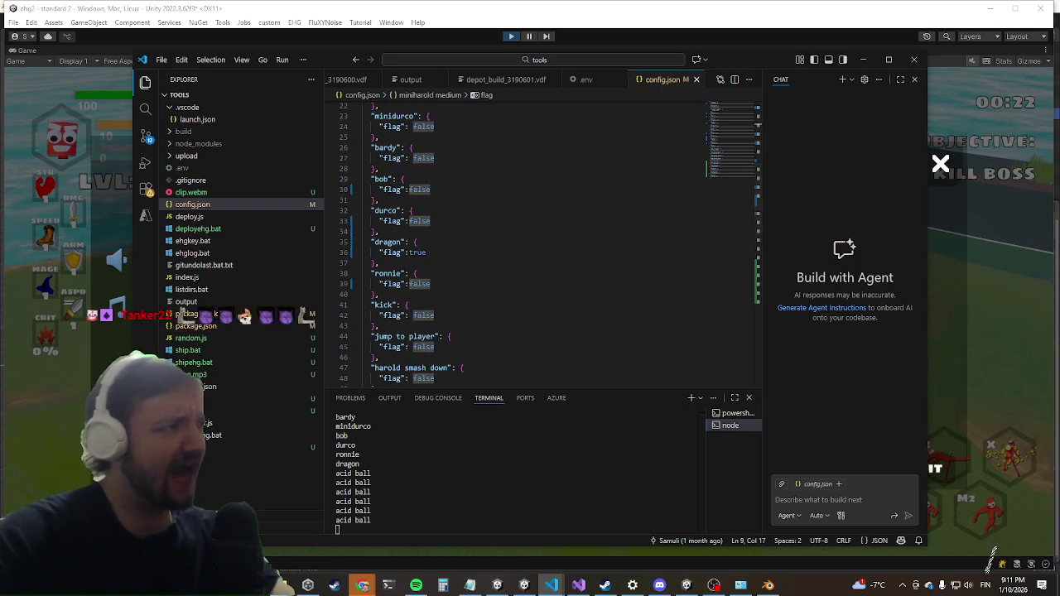
pyautogui.scroll(-11, 524, 287)
pyautogui.scroll(4, 429, 278)
pyautogui.scroll(5, 428, 215)
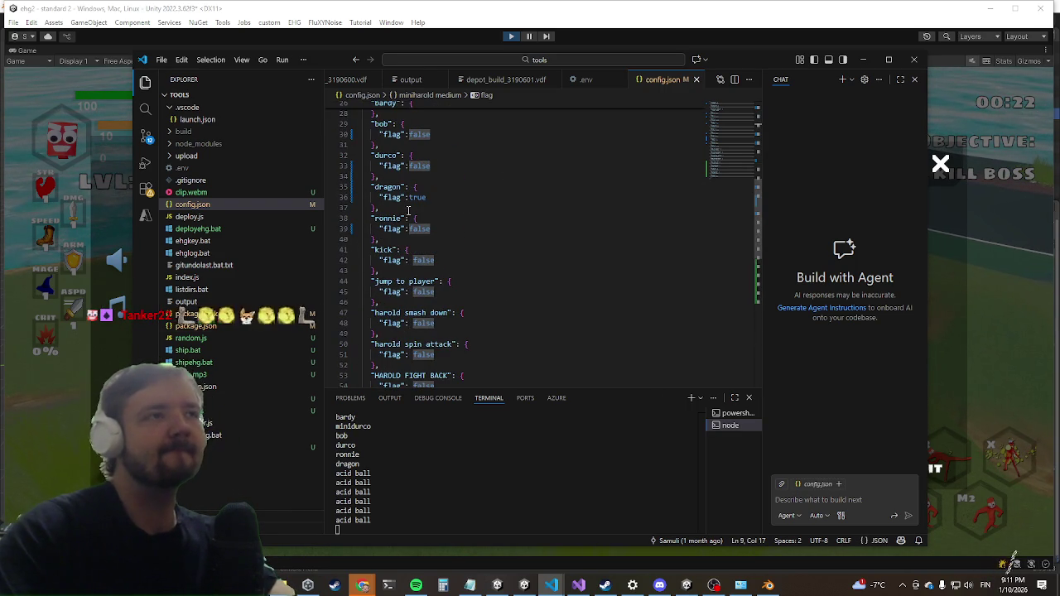
pyautogui.scroll(3, 447, 176)
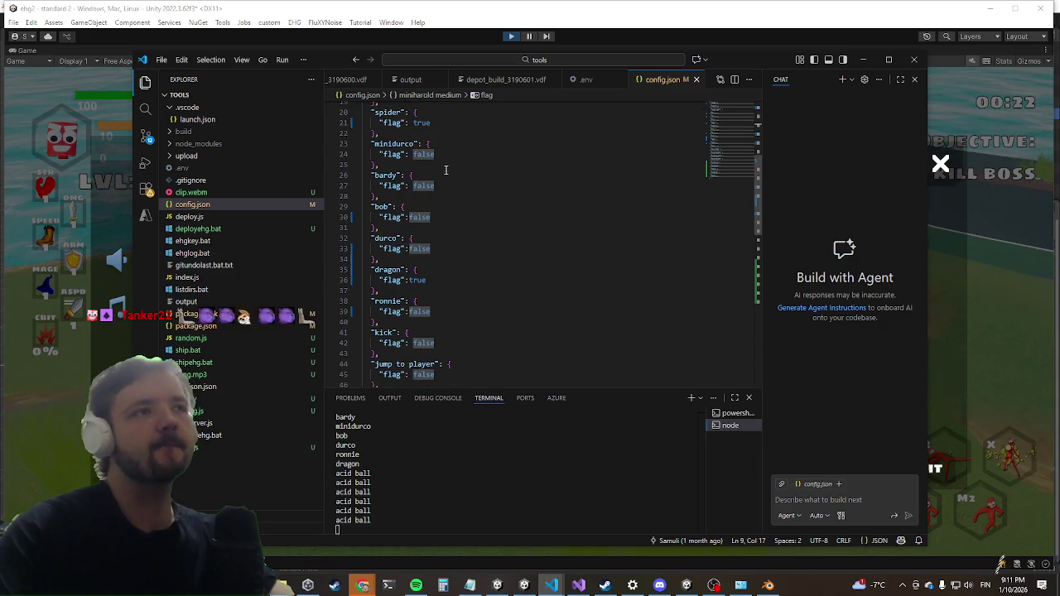
pyautogui.click(458, 222)
pyautogui.scroll(2, 472, 212)
# Change the spider flag from true to false, save config.json, and resume the game.
pyautogui.click(445, 186)
pyautogui.click(446, 178)
pyautogui.press('BackSpace')
pyautogui.press('BackSpace')
pyautogui.press('BackSpace')
pyautogui.write('false')
pyautogui.hotkey('ctrl', 's')
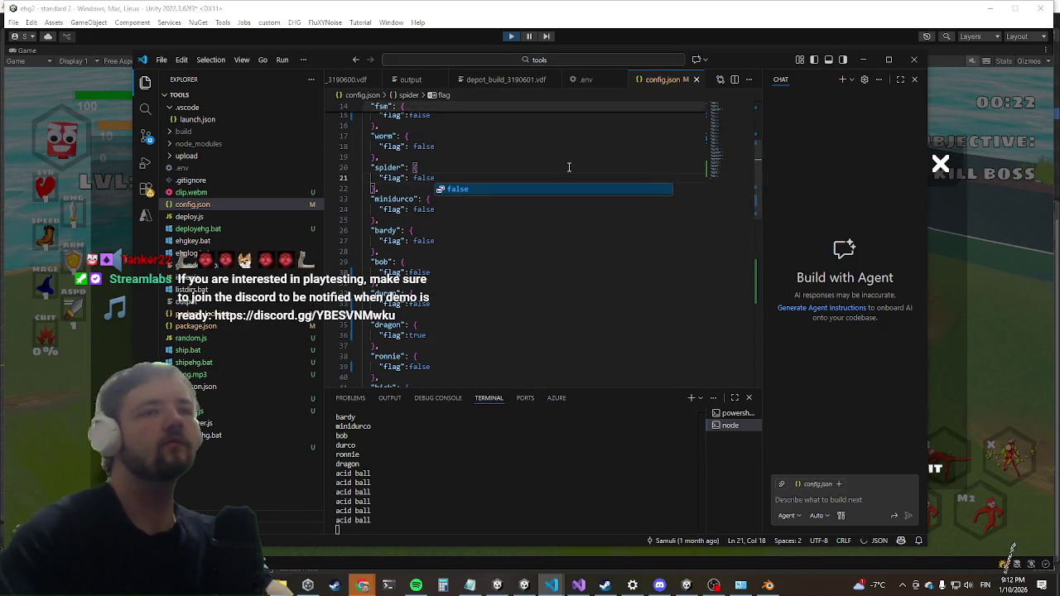
pyautogui.hotkey('alt', 'Tab')
pyautogui.press('Escape')
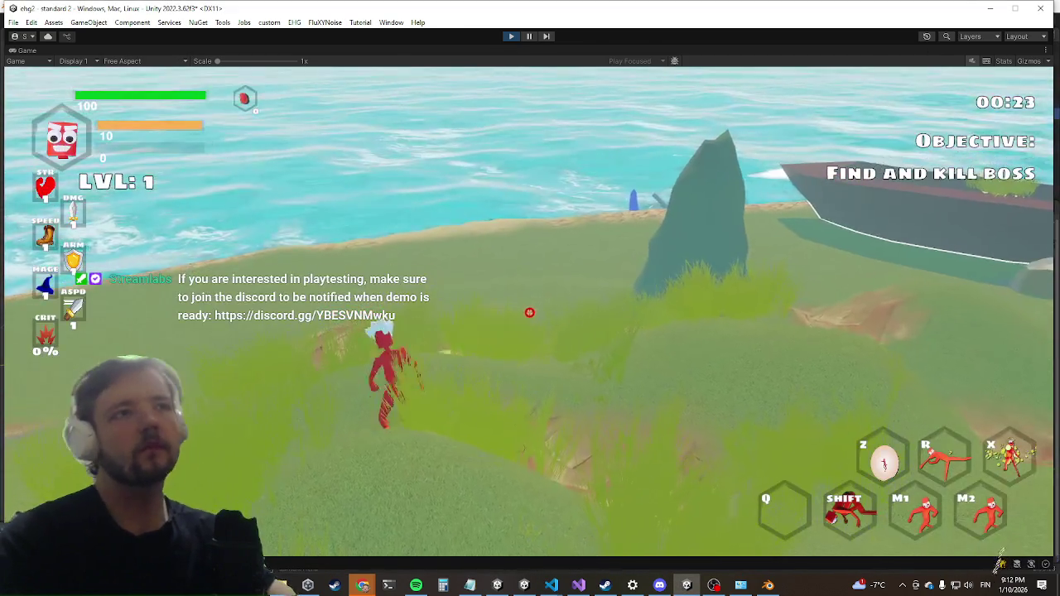
# Clear the current enemy wave with the killwave console command.
pyautogui.press('`')
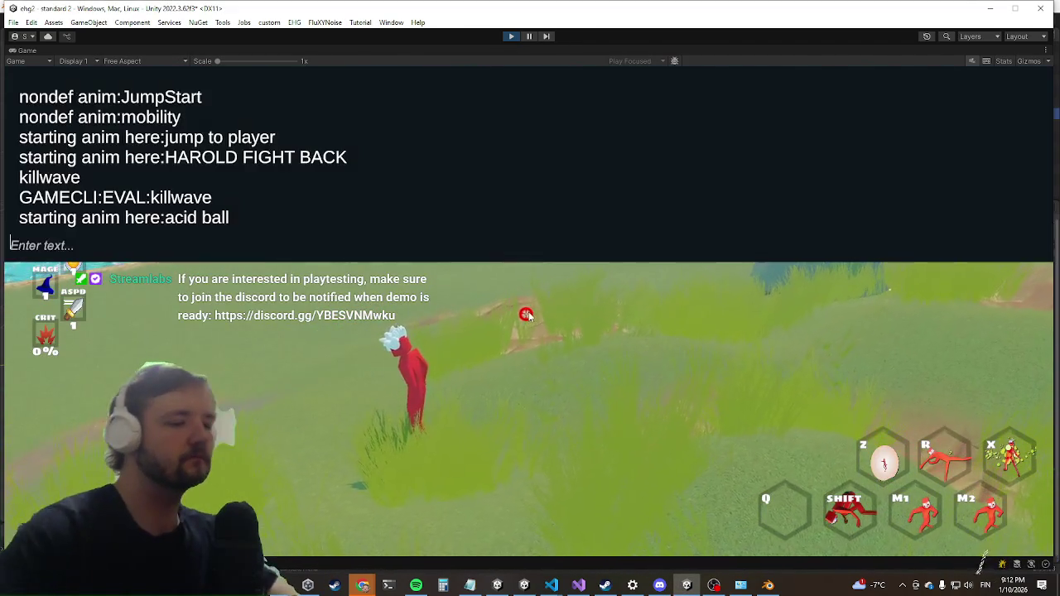
pyautogui.write('killwave')
pyautogui.press('Return')
pyautogui.press('`')
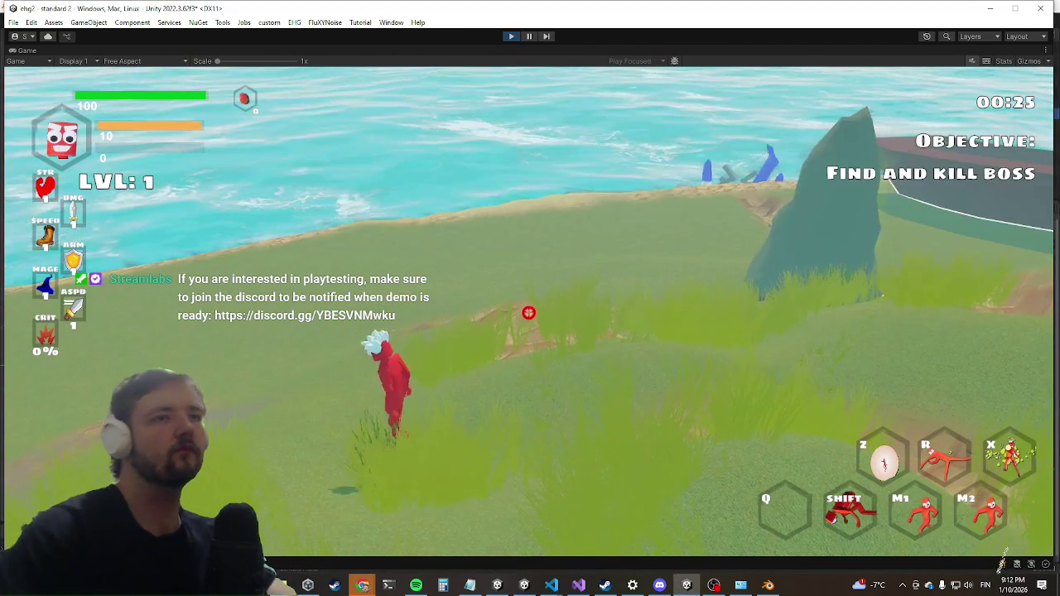
# Run and dash up the slope to the blue dragon, then pause on Settings.
pyautogui.press('w')
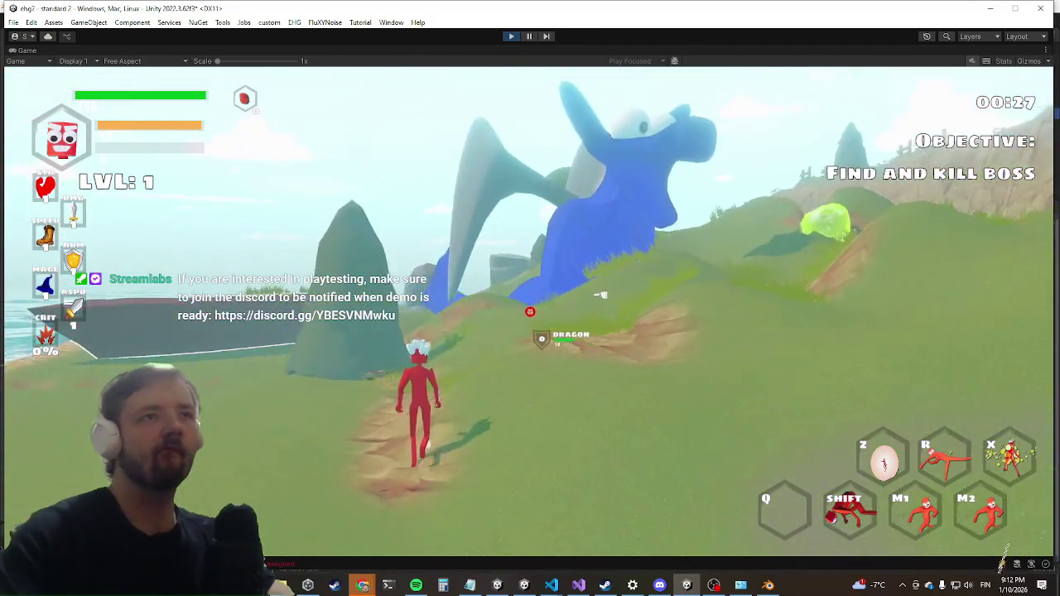
pyautogui.press('w')
pyautogui.press('shift')
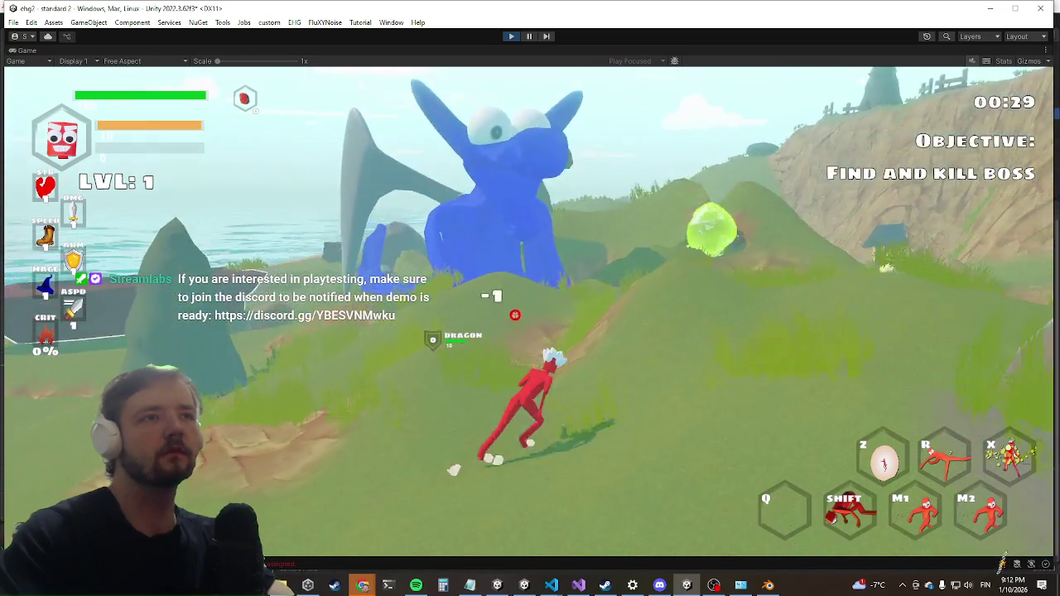
pyautogui.press('w')
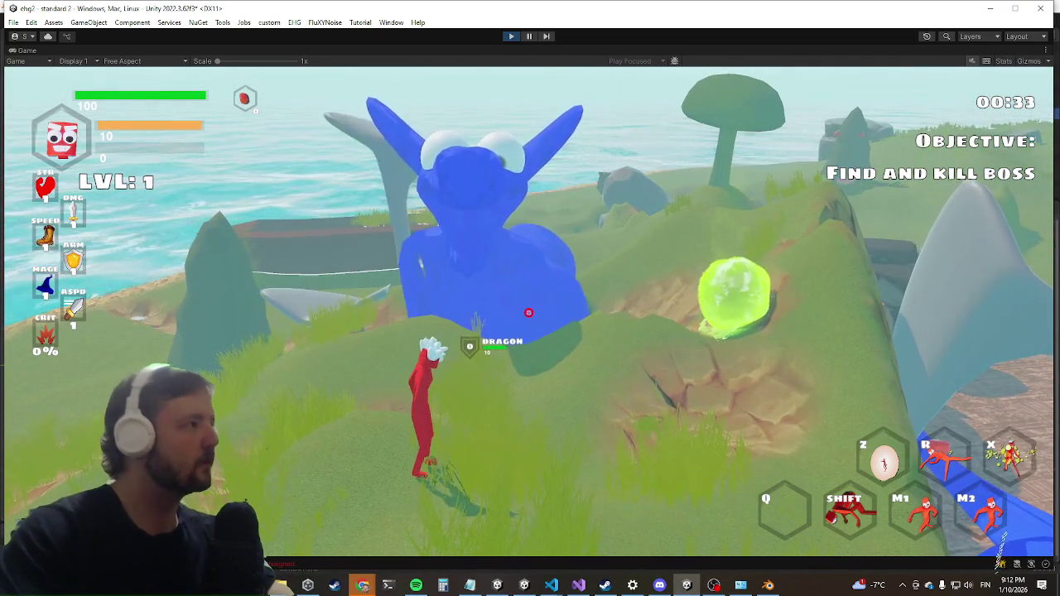
pyautogui.press('Escape')
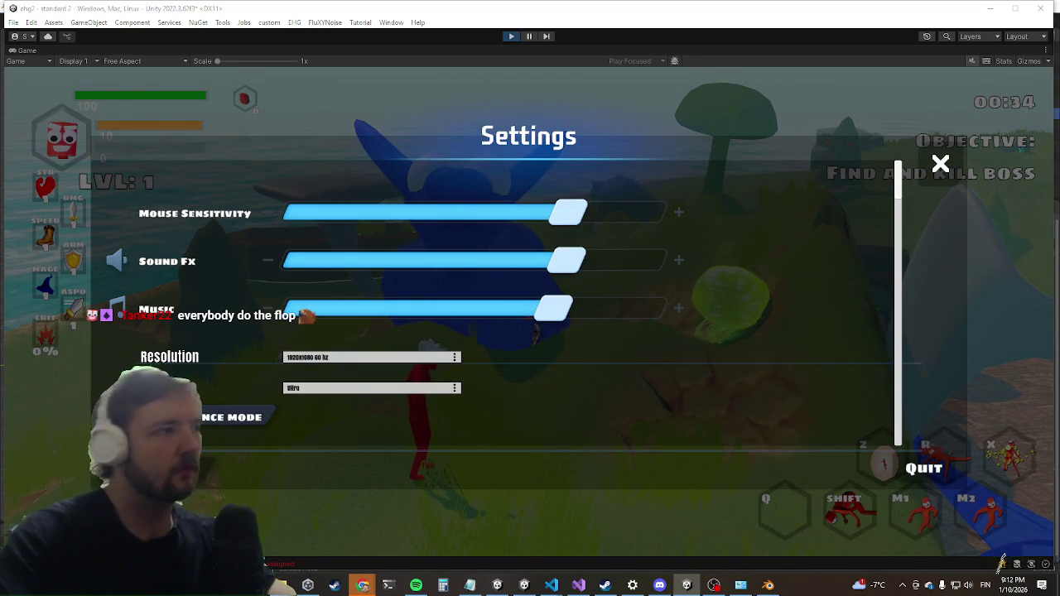
# Minimize Visual Studio and stop Unity's play mode.
pyautogui.hotkey('alt', 'Tab')
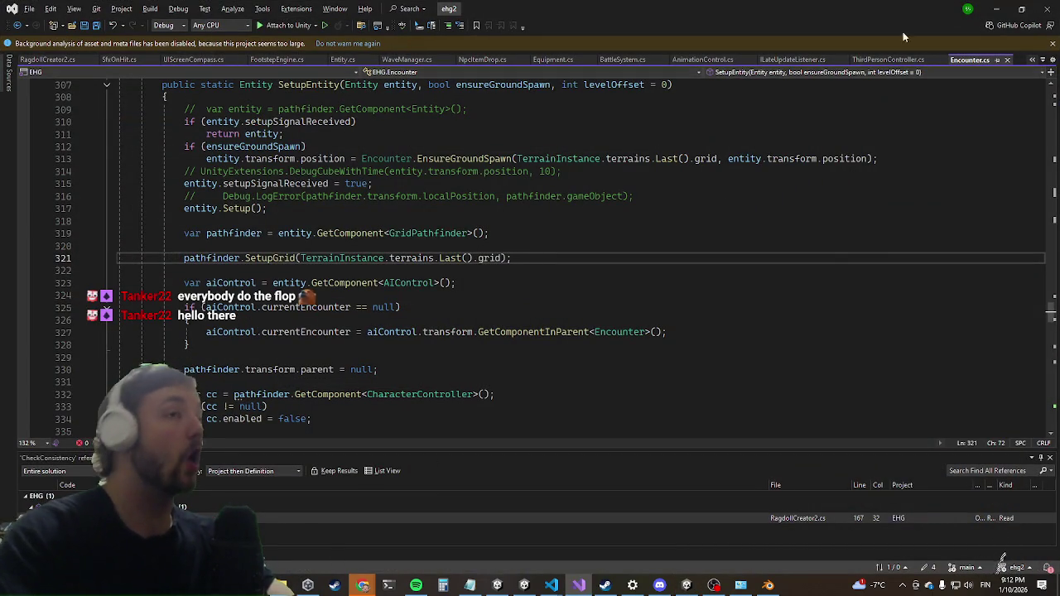
pyautogui.click(1000, 7)
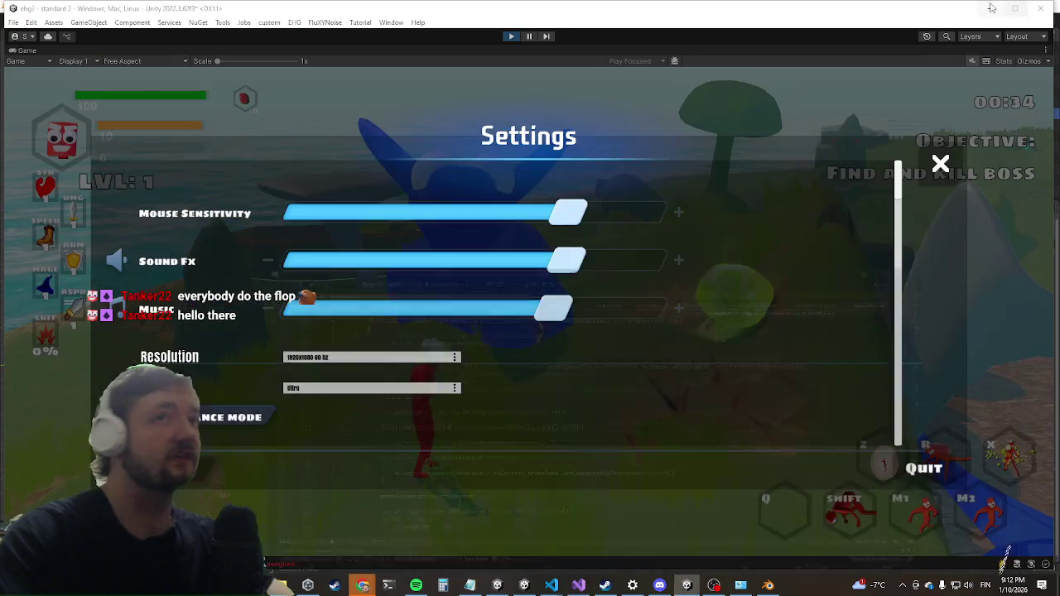
pyautogui.click(513, 38)
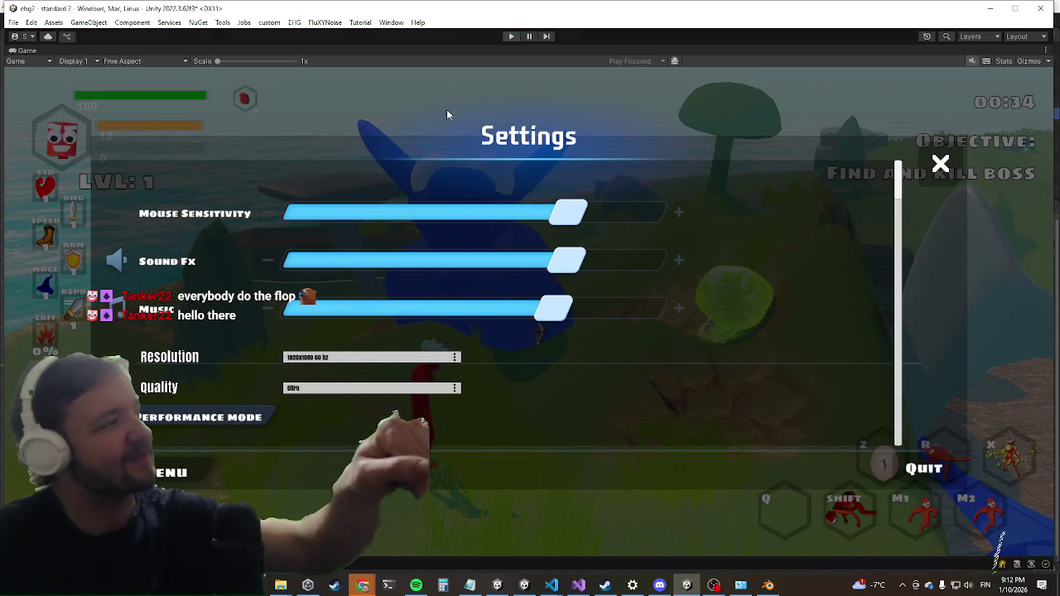
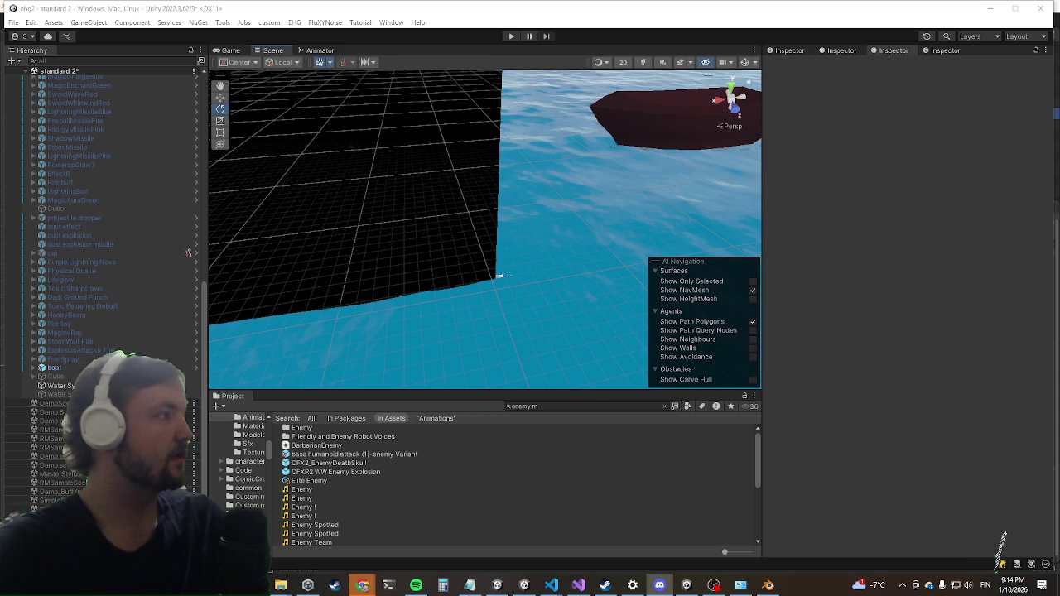
# Start a new screen snip with Win+Shift+S and drag out the capture region.
pyautogui.press('super+shift+s')
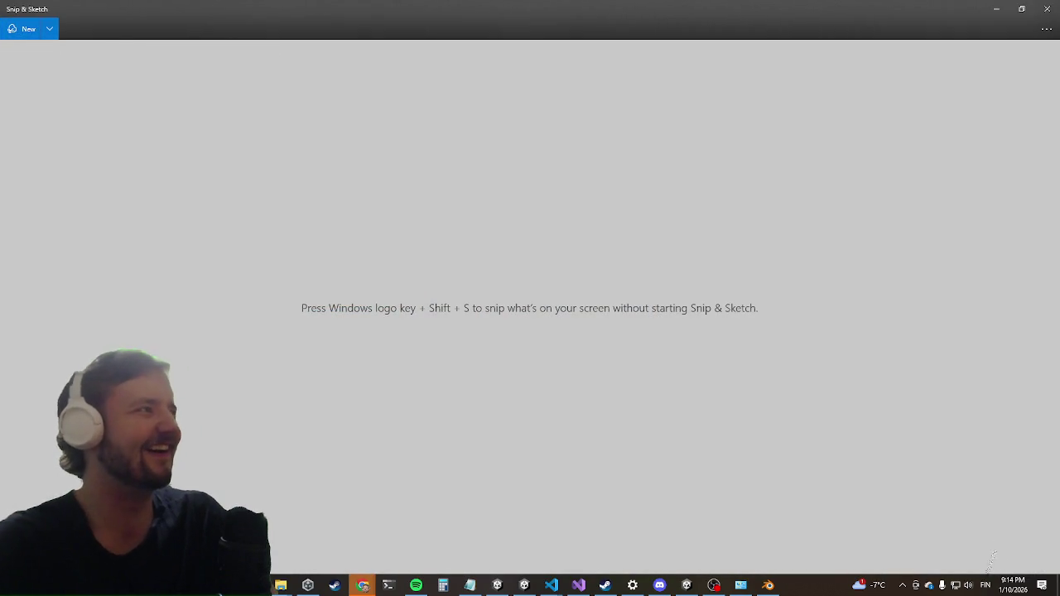
pyautogui.click(13, 33)
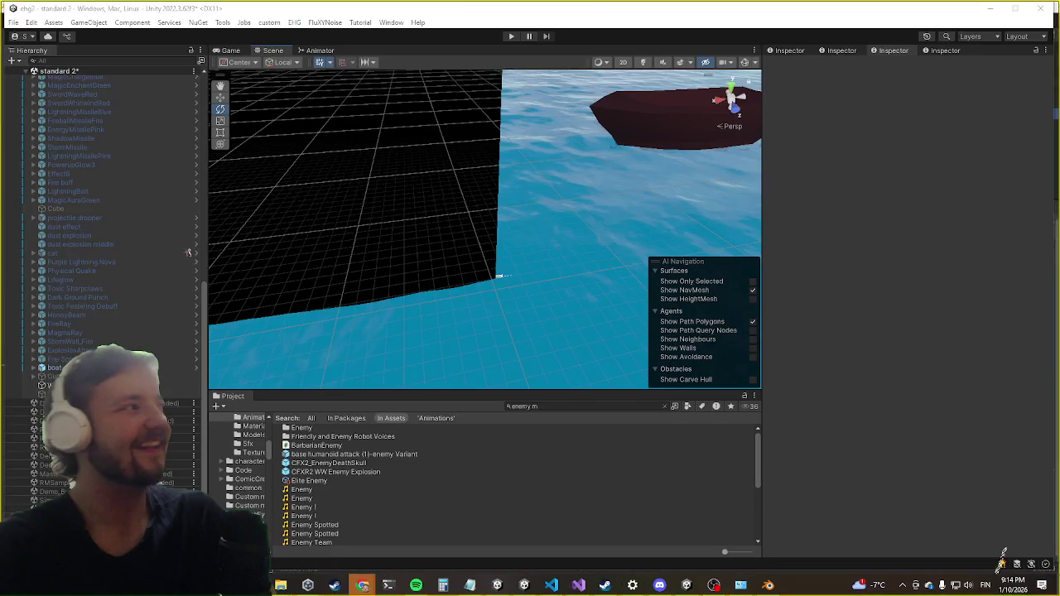
pyautogui.moveTo(188, 253); pyautogui.dragTo(188, 252)
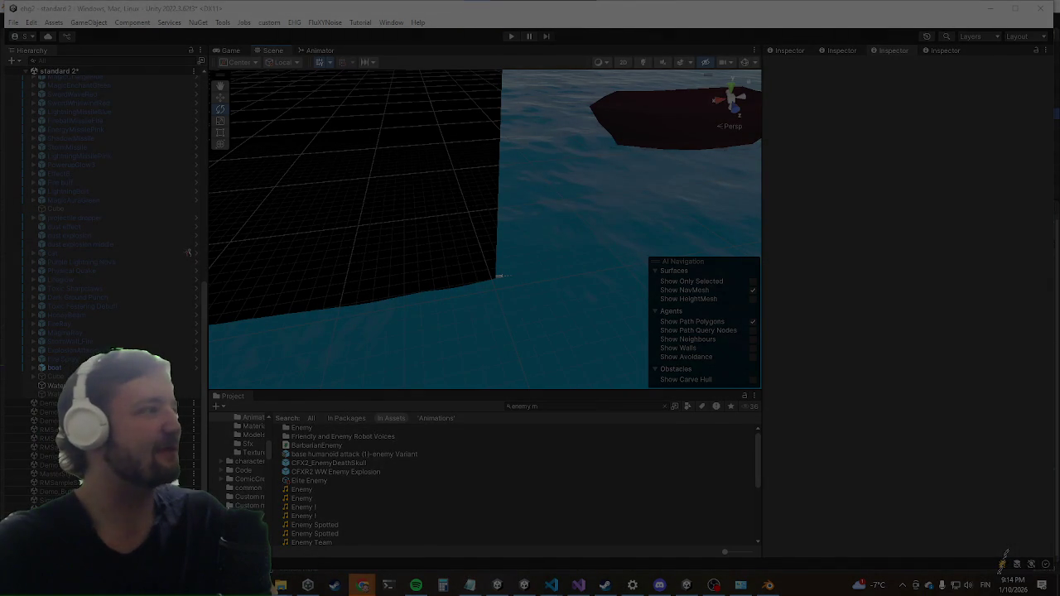
# Finish capturing the chat region and copy the snip to the clipboard.
pyautogui.click(500, 276)
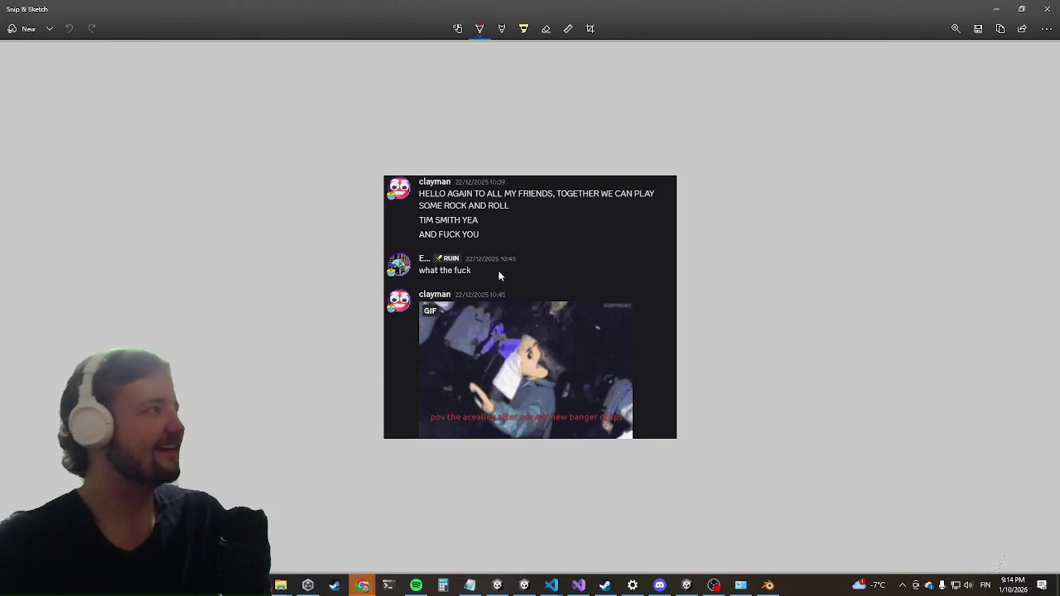
pyautogui.scroll(2, 512, 217)
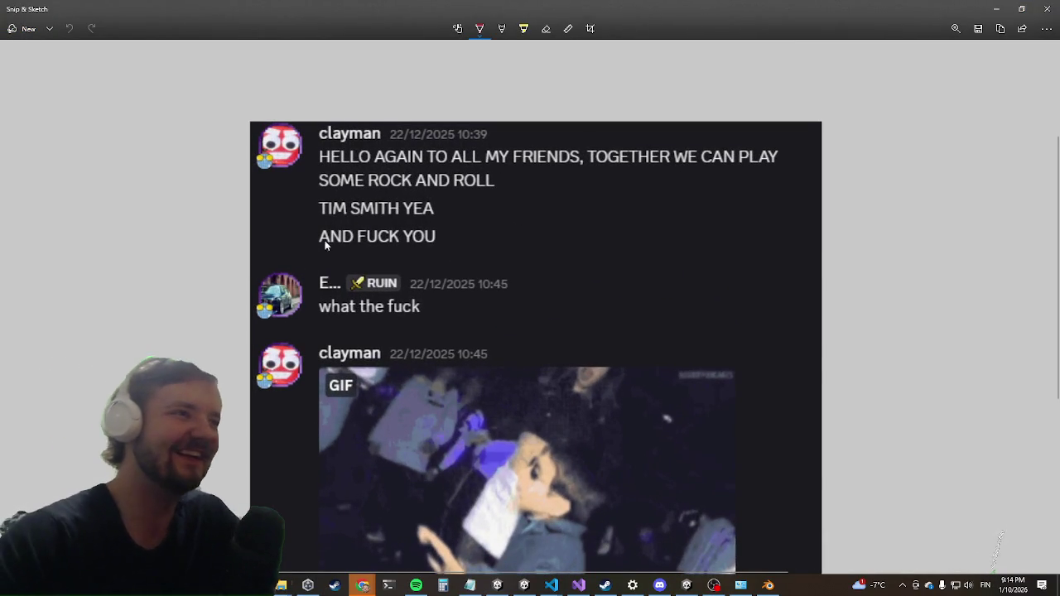
pyautogui.hotkey('ctrl', 'c')
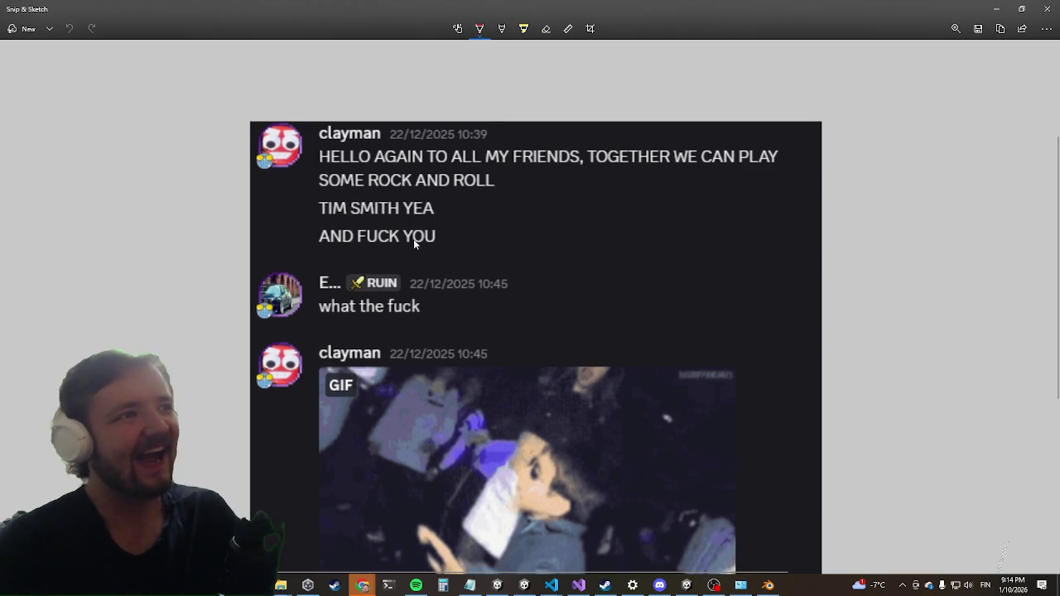
# Underline two chat lines in red, copy the annotated image, and close the snip window.
pyautogui.moveTo(354, 243); pyautogui.dragTo(317, 242)
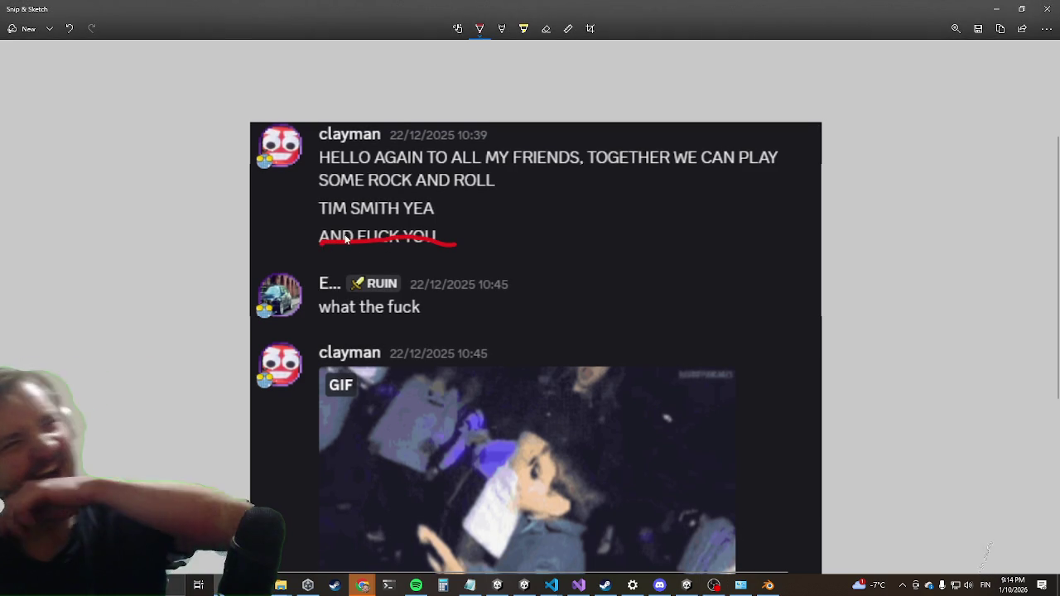
pyautogui.moveTo(443, 321); pyautogui.dragTo(308, 327)
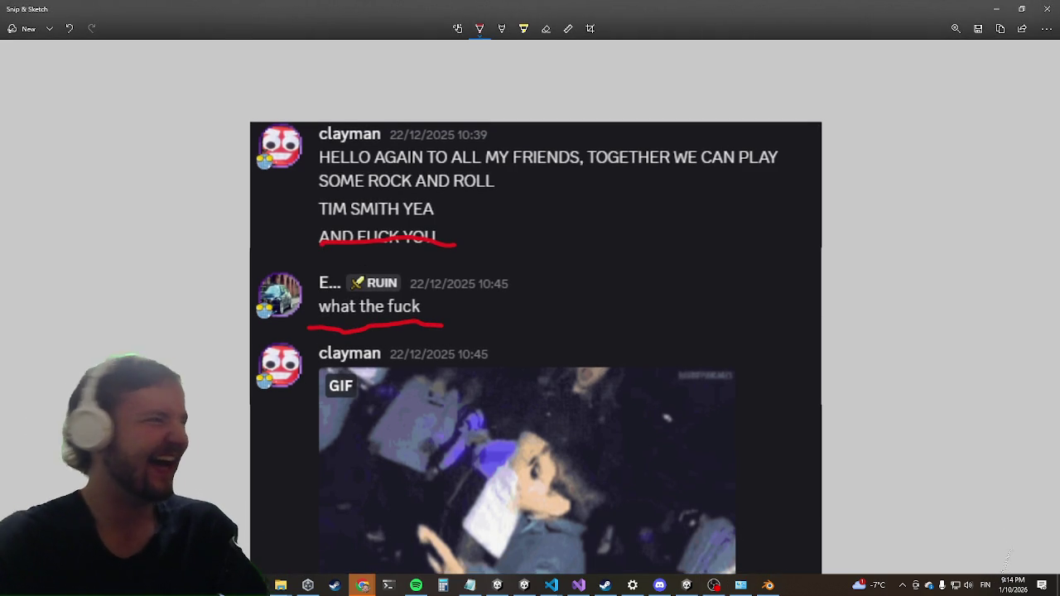
pyautogui.hotkey('ctrl', 'c')
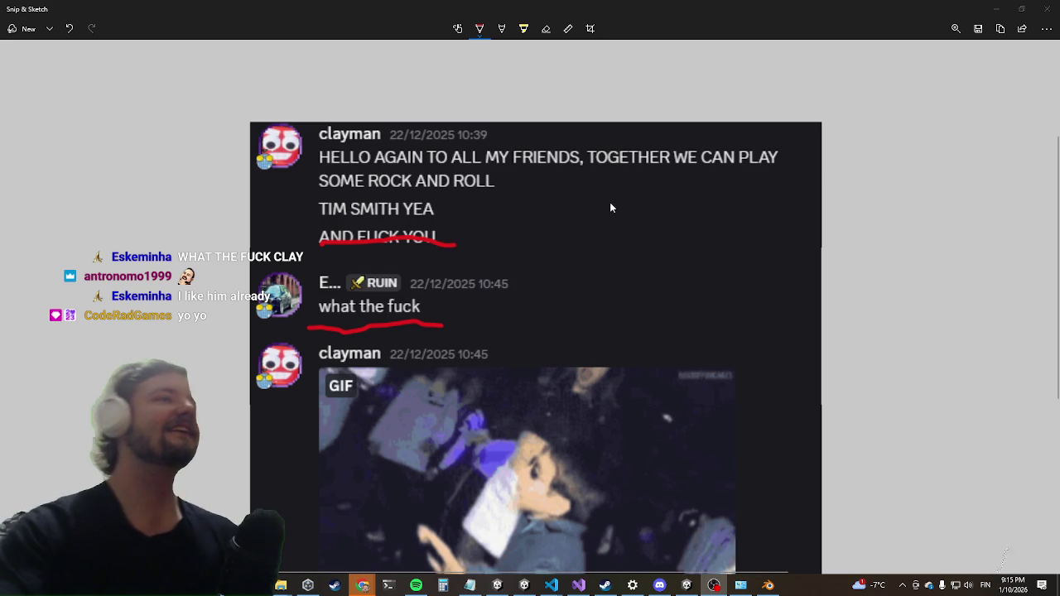
pyautogui.scroll(-1, 994, 562)
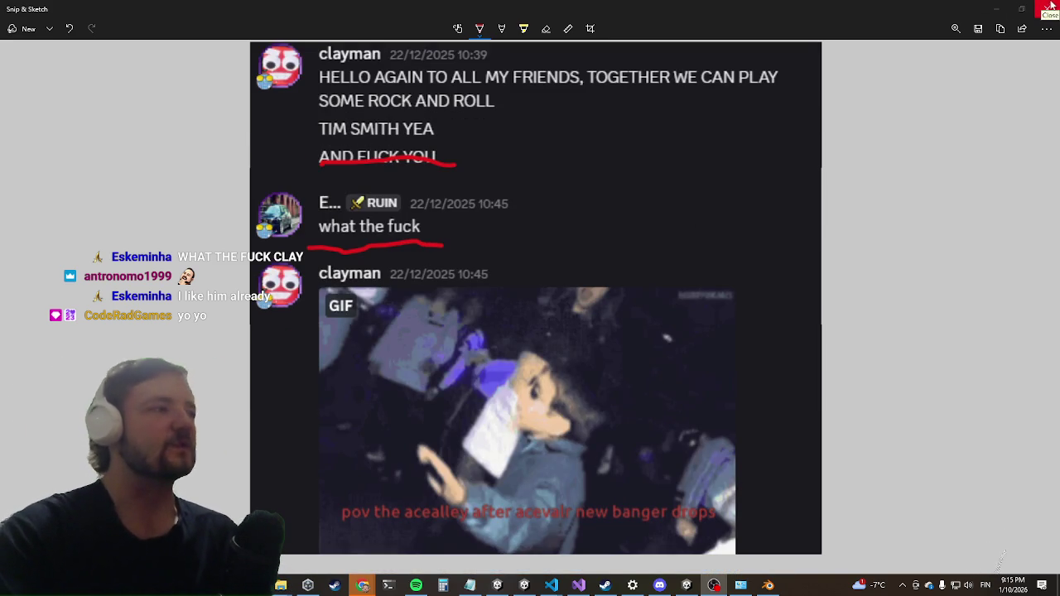
pyautogui.click(1049, 7)
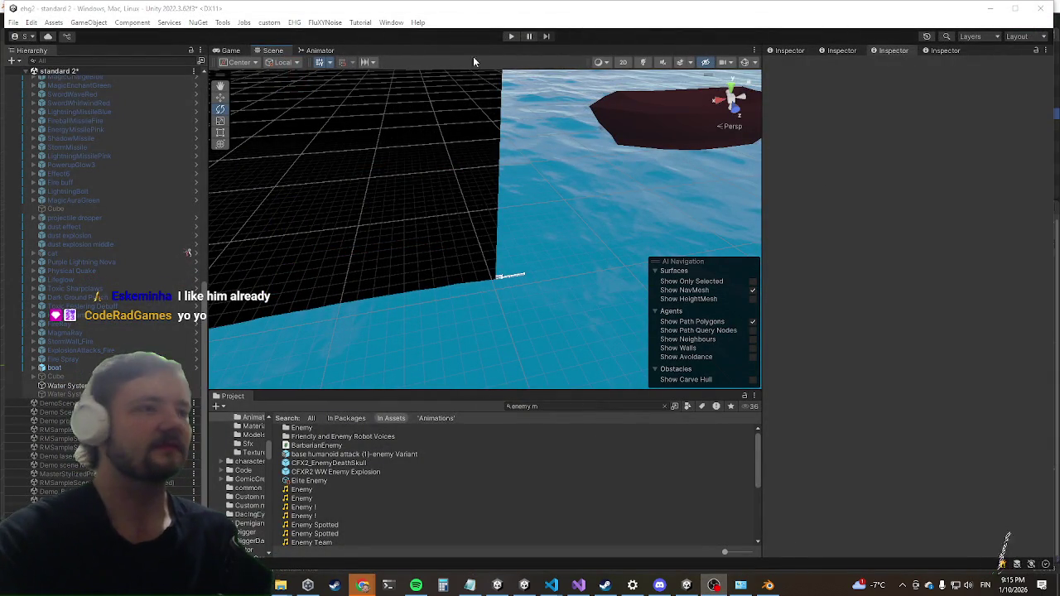
# Run the game in Play mode from the Unity toolbar.
pyautogui.click(511, 36)
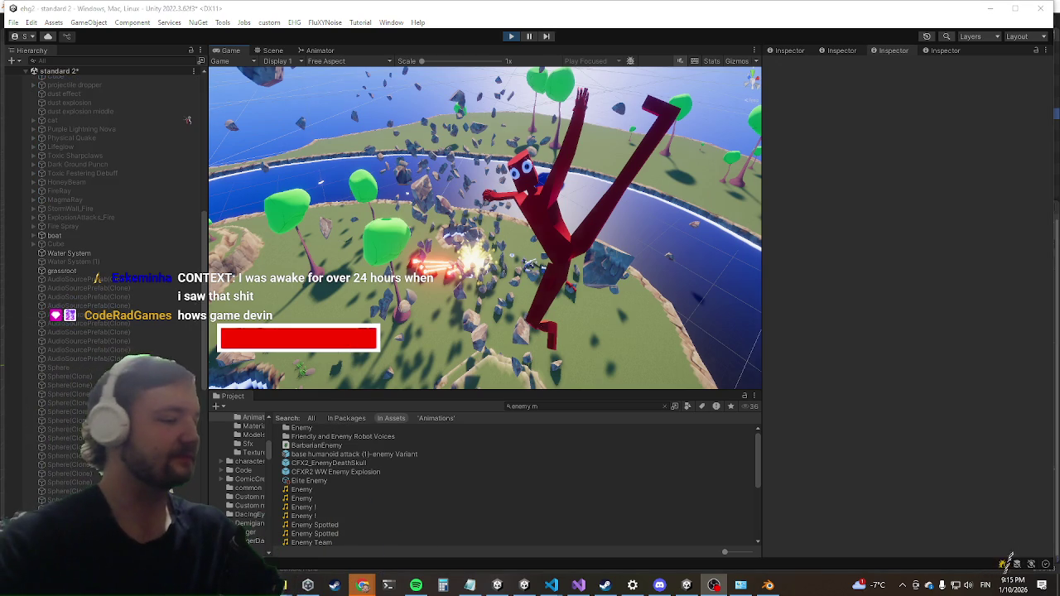
# Maximize the Game view and clear the enemy wave with the 'killwave' console command.
pyautogui.hotkey('shift', 'space')
pyautogui.press('w')
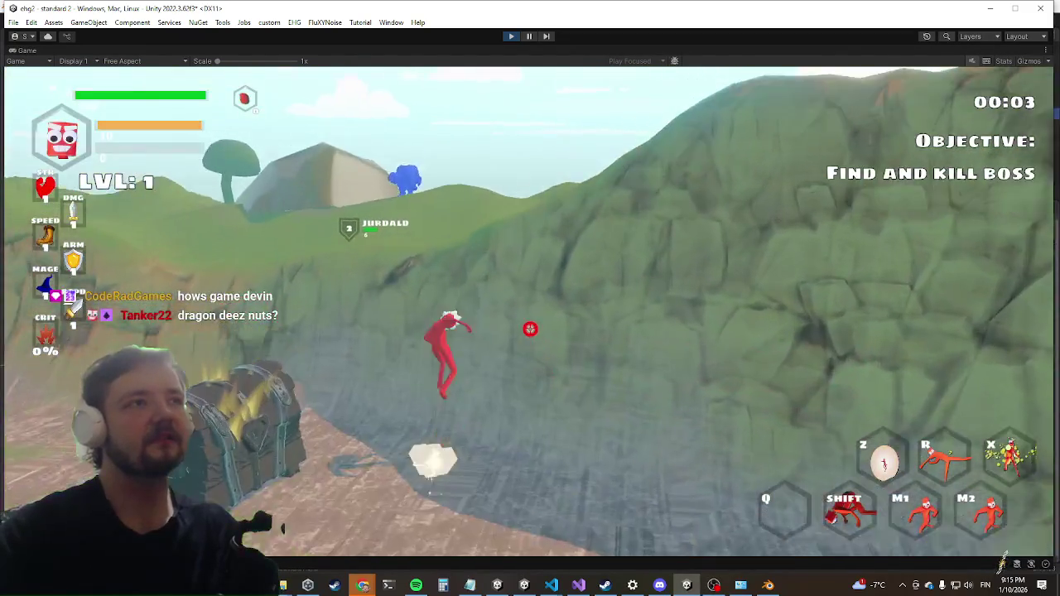
pyautogui.press('space')
pyautogui.press('`')
pyautogui.write('killw')
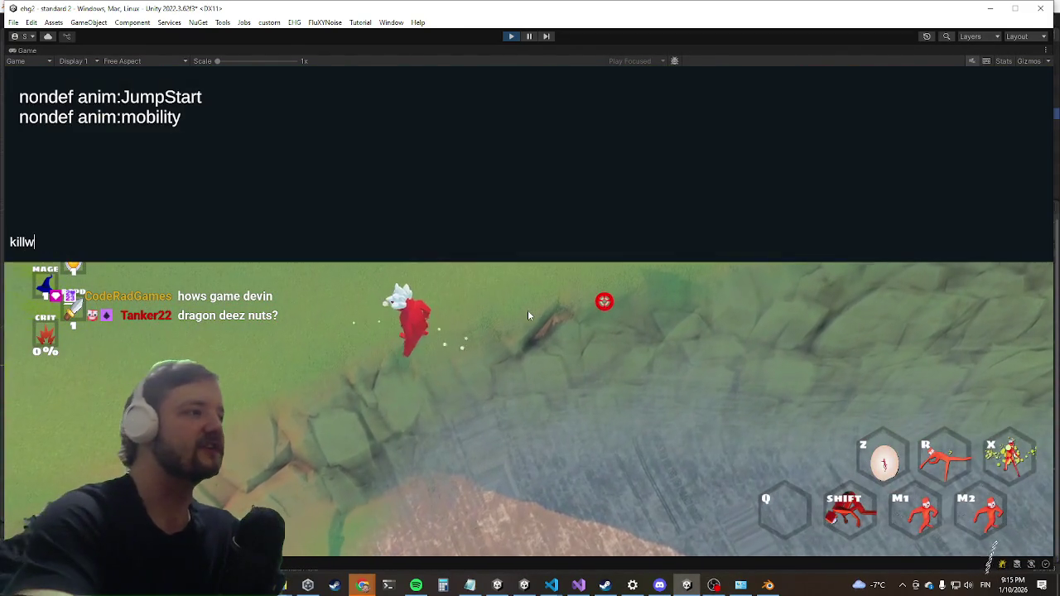
pyautogui.write('ave')
pyautogui.press('Return')
pyautogui.press('`')
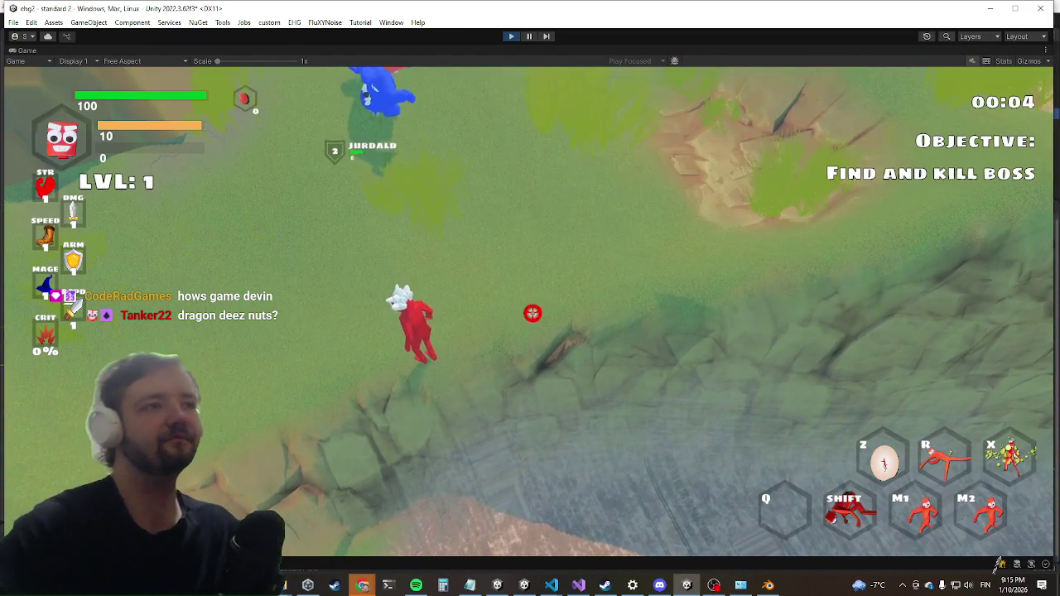
# Run among and around the blue dragon enemies, then stop Play mode.
pyautogui.press('w')
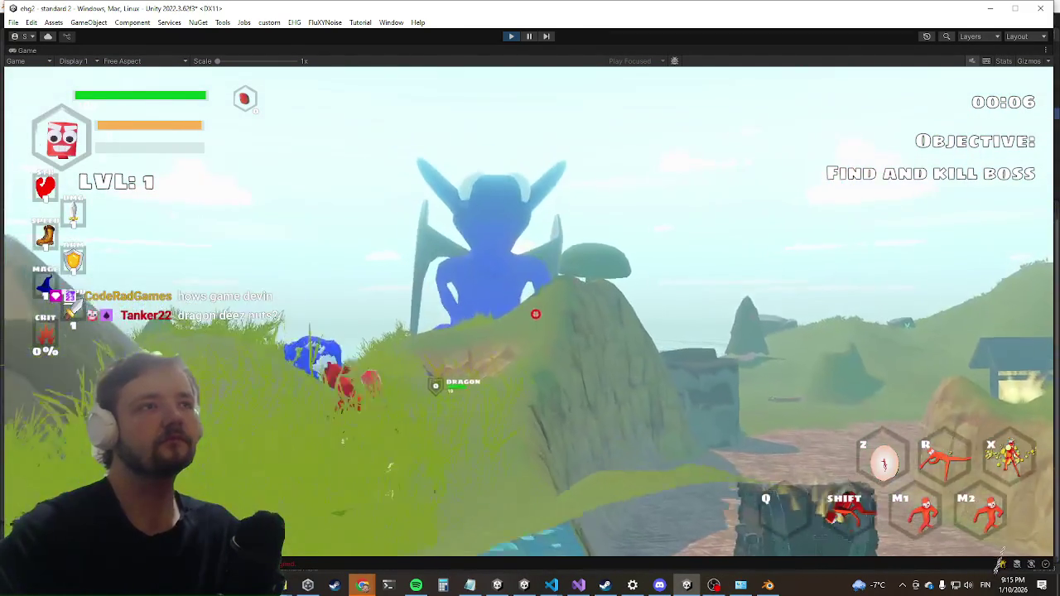
pyautogui.press('w')
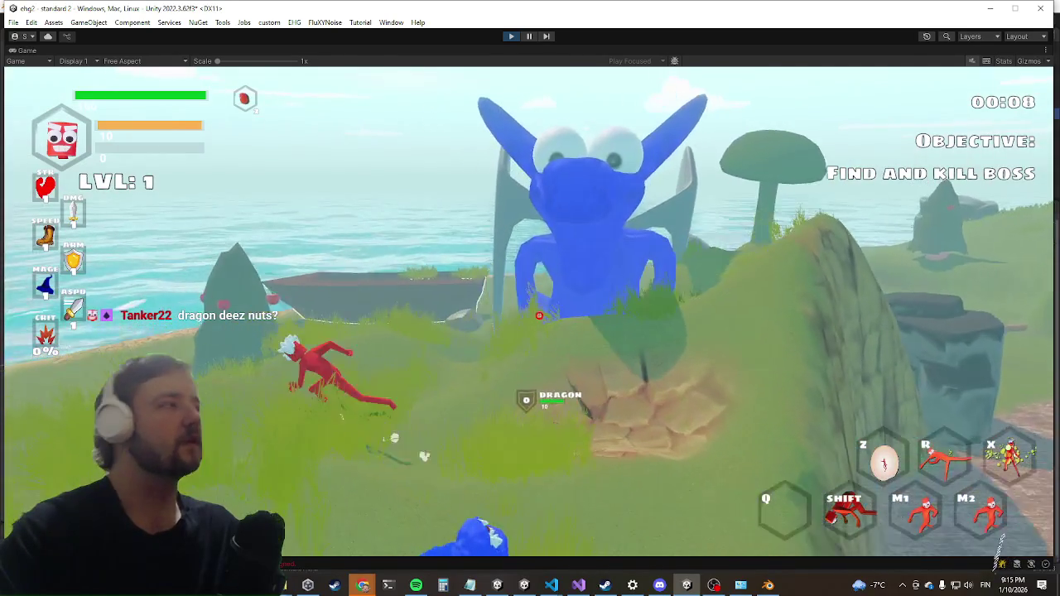
pyautogui.press('w')
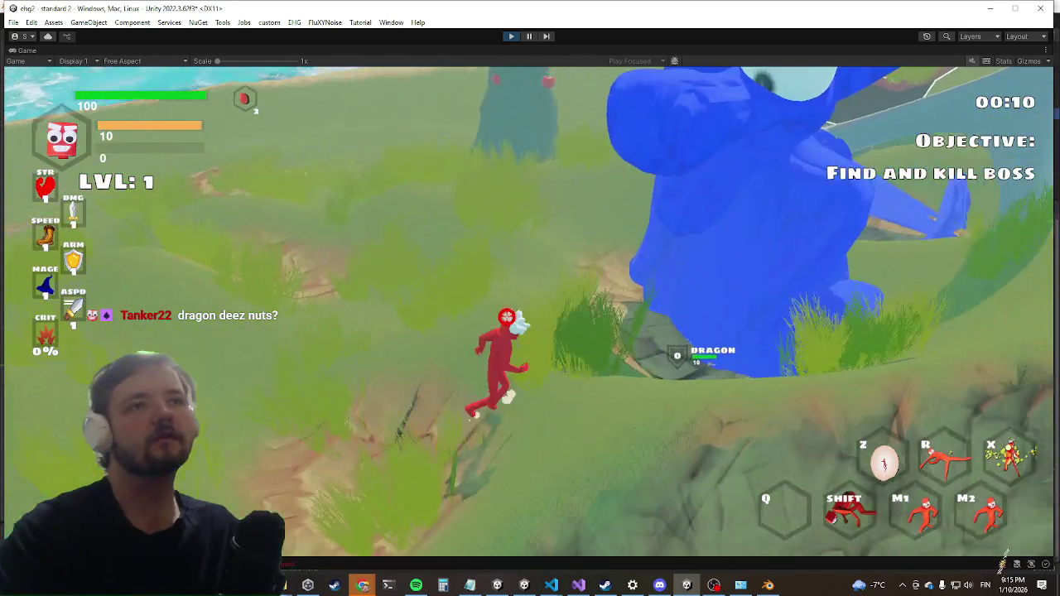
pyautogui.press('w')
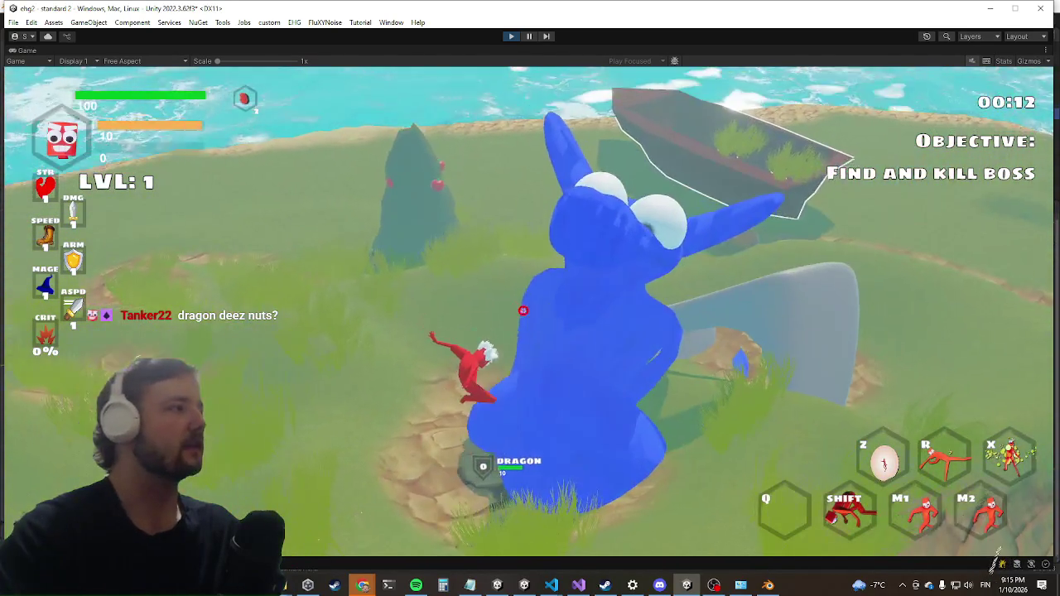
pyautogui.press('w')
pyautogui.press('w')
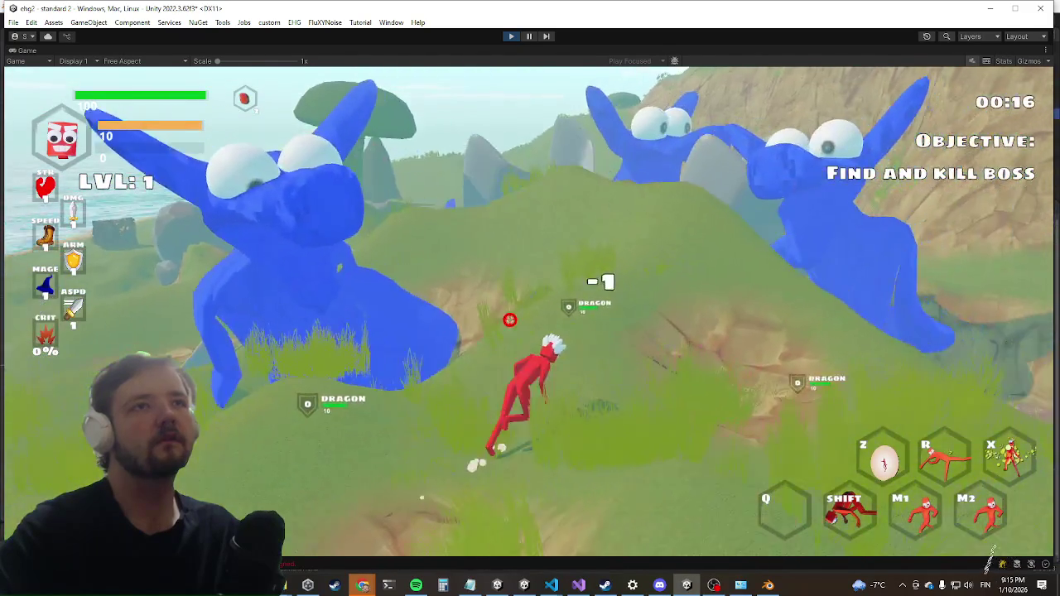
pyautogui.press('w')
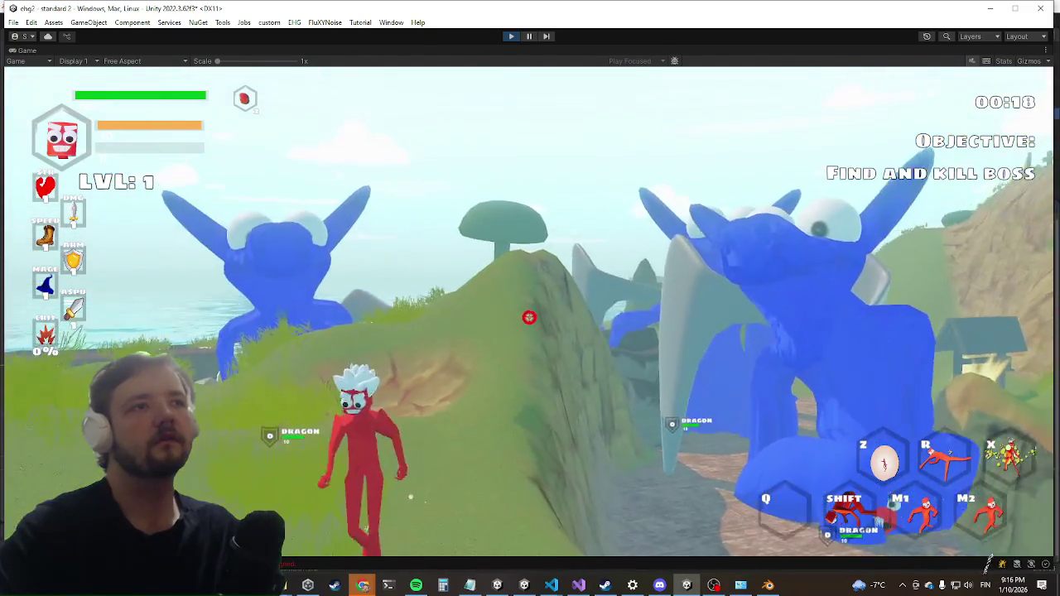
pyautogui.press('w')
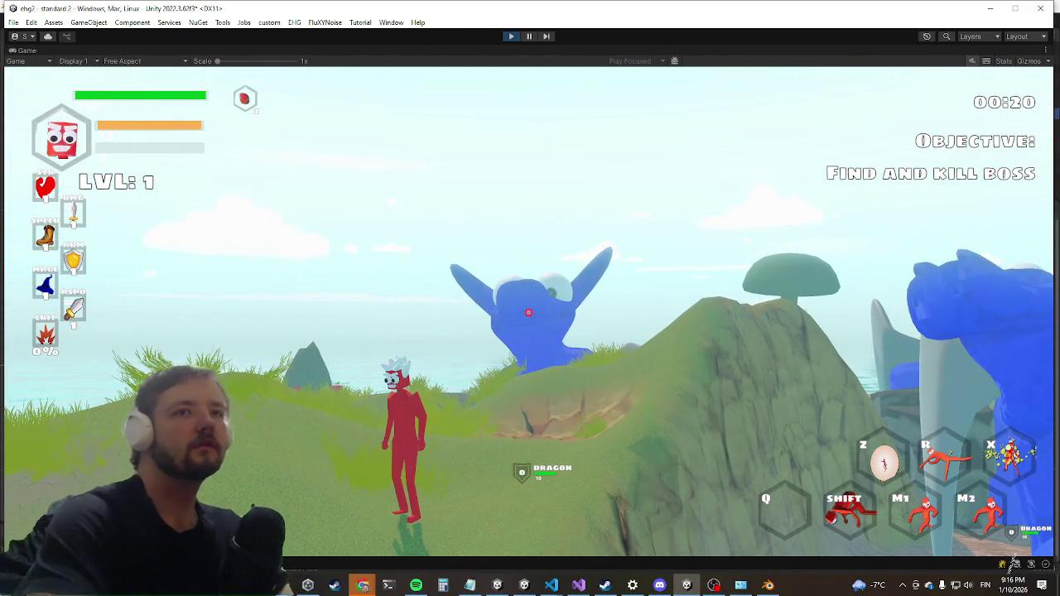
pyautogui.hotkey('ctrl', 'p')
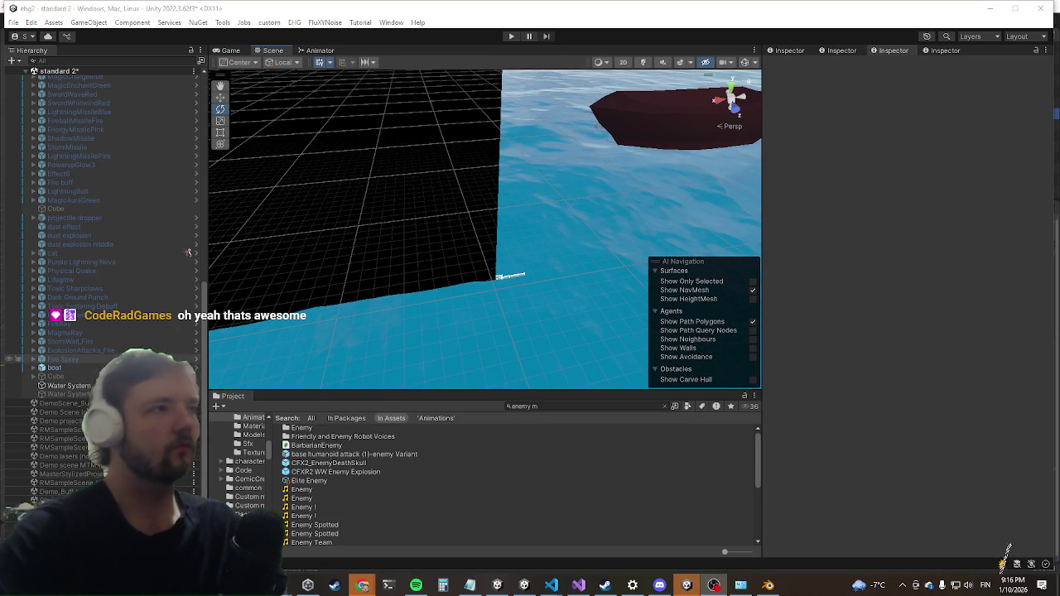
# Search the Project window for 'enemym' and open the EnemyManager prefab.
pyautogui.click(527, 406)
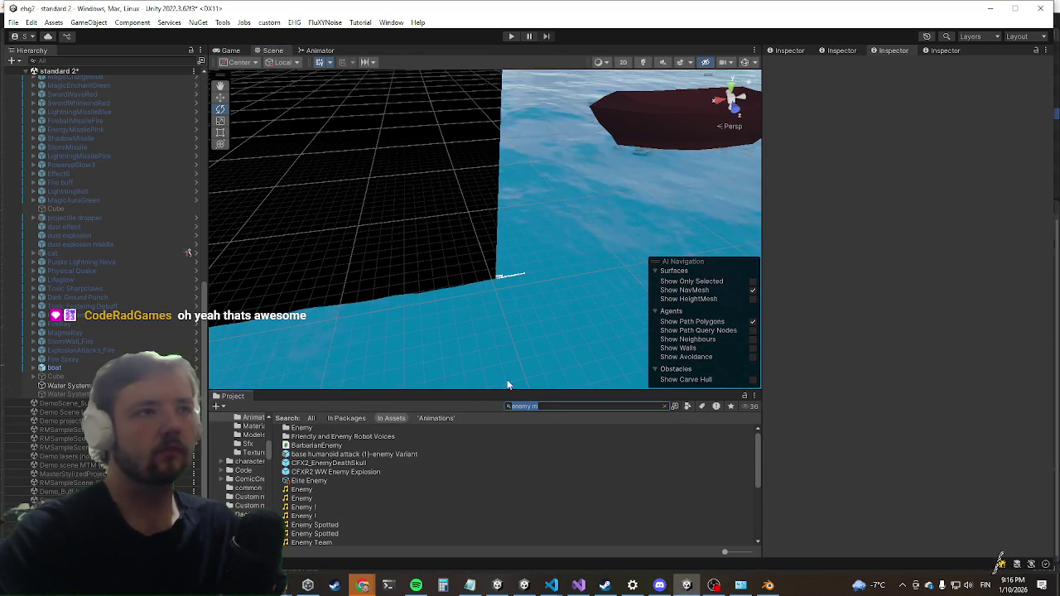
pyautogui.write('enemy')
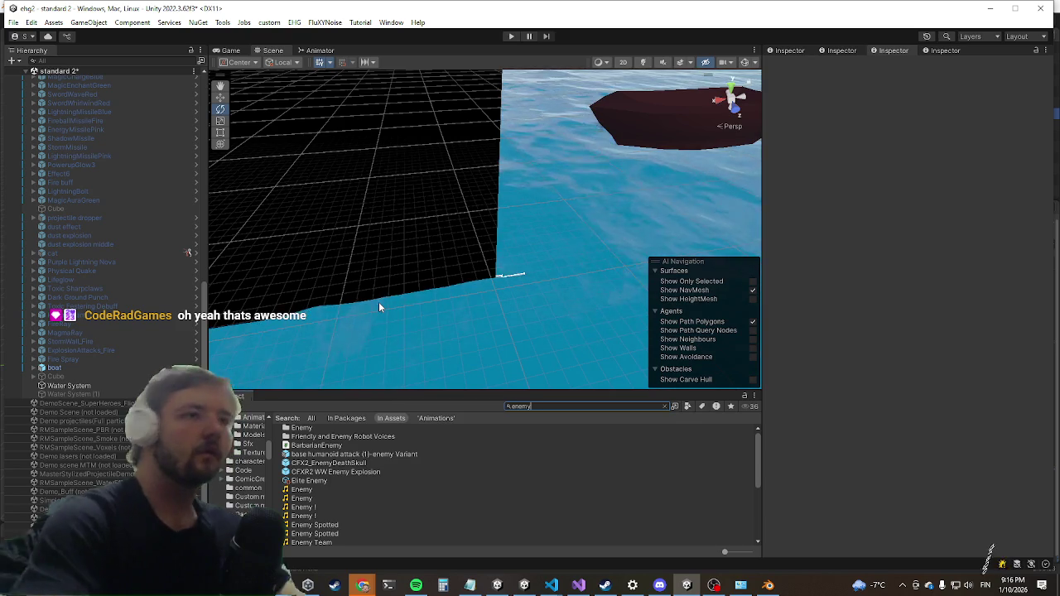
pyautogui.write('m')
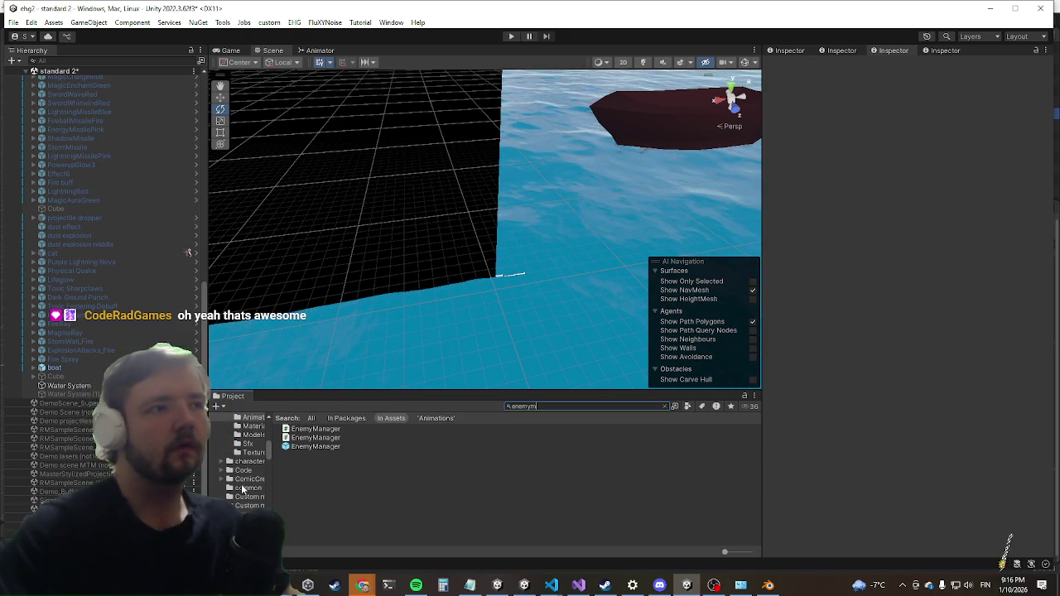
pyautogui.click(315, 446)
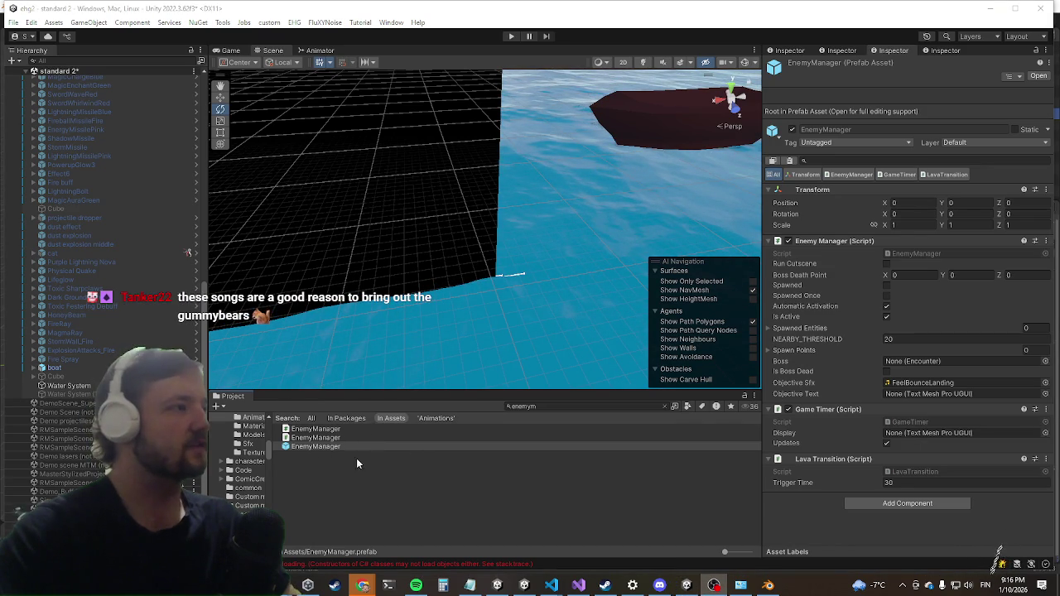
pyautogui.click(314, 447)
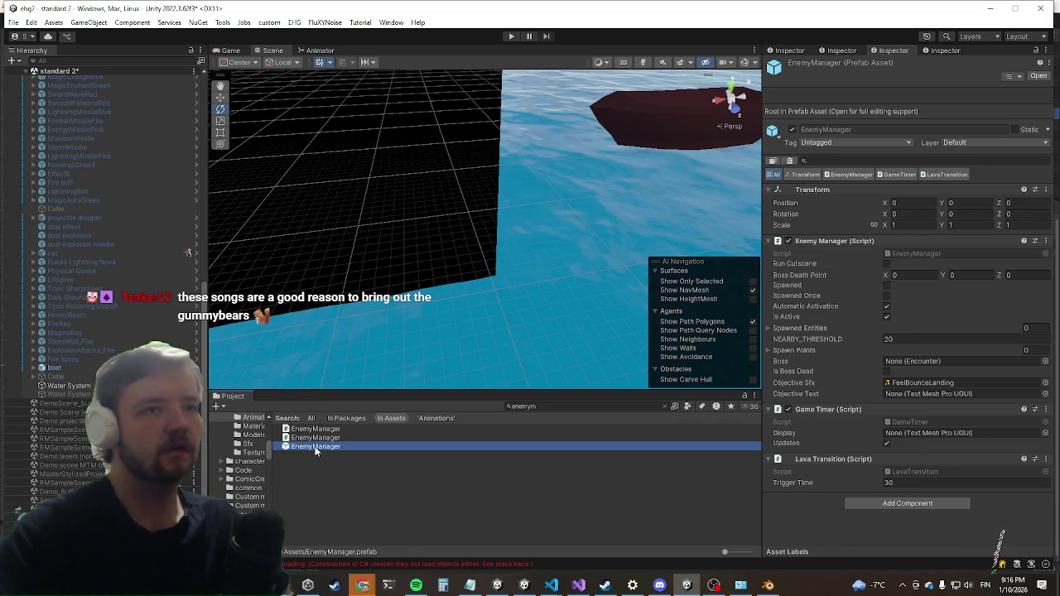
pyautogui.doubleClick(314, 447)
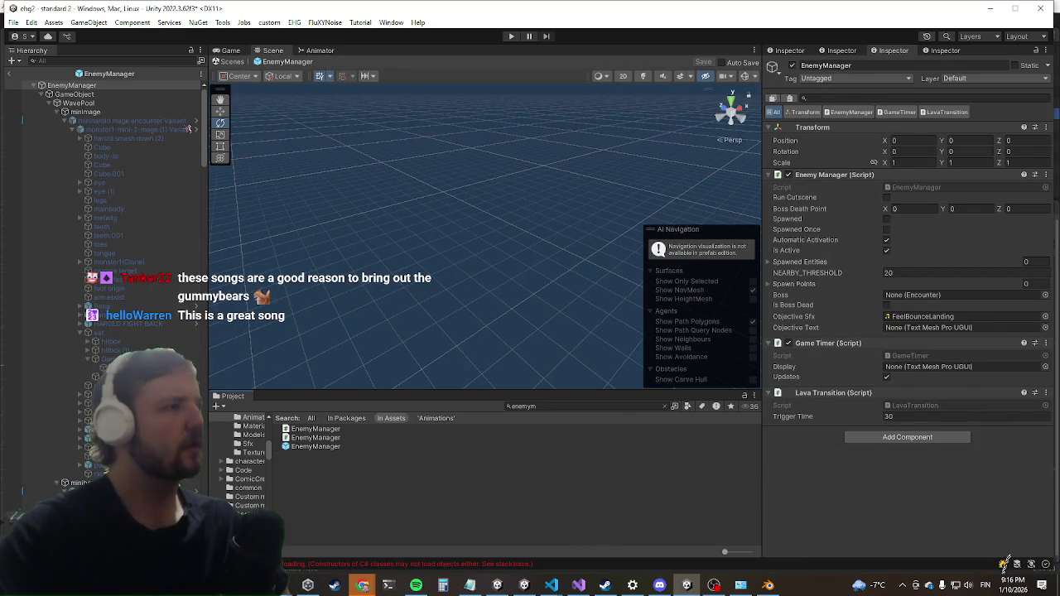
# Select the dragon character inside EnemyManager and begin Add Component in the Inspector.
pyautogui.scroll(-5, 163, 265)
pyautogui.scroll(-3, 118, 316)
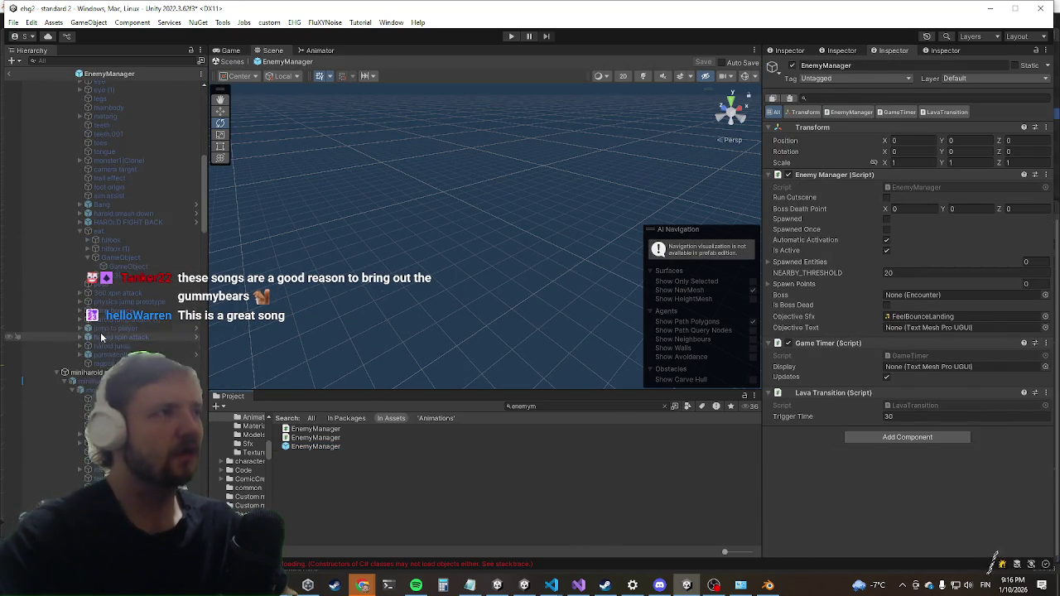
pyautogui.scroll(-6, 116, 320)
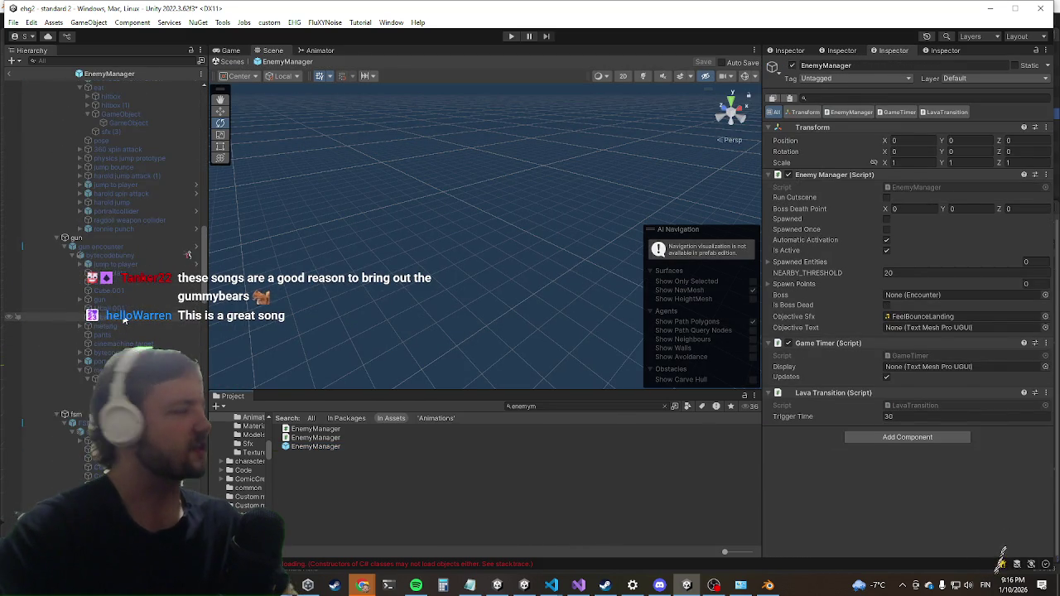
pyautogui.scroll(-8, 104, 284)
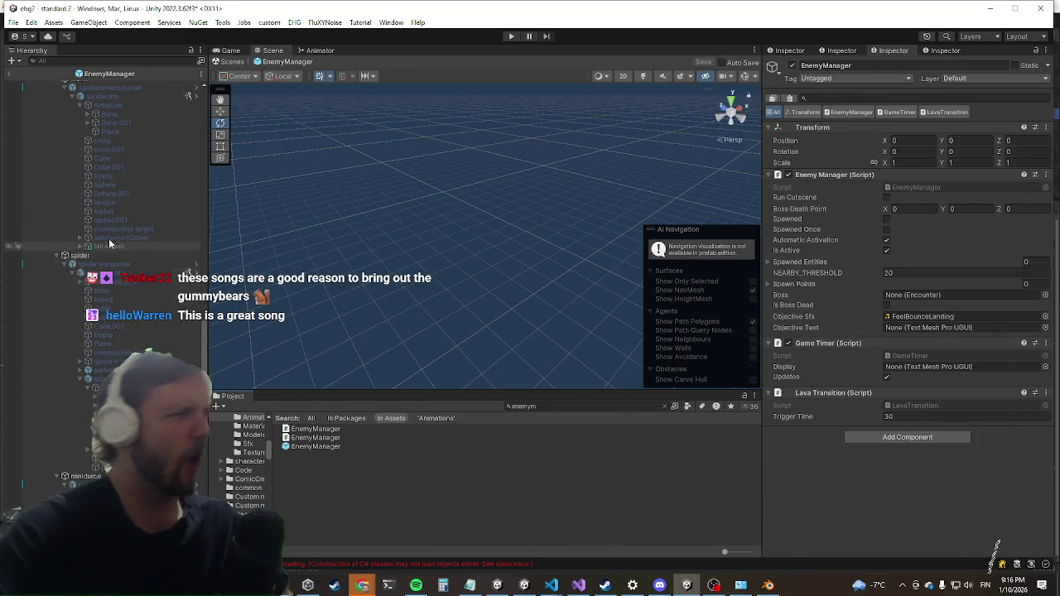
pyautogui.scroll(2, 153, 252)
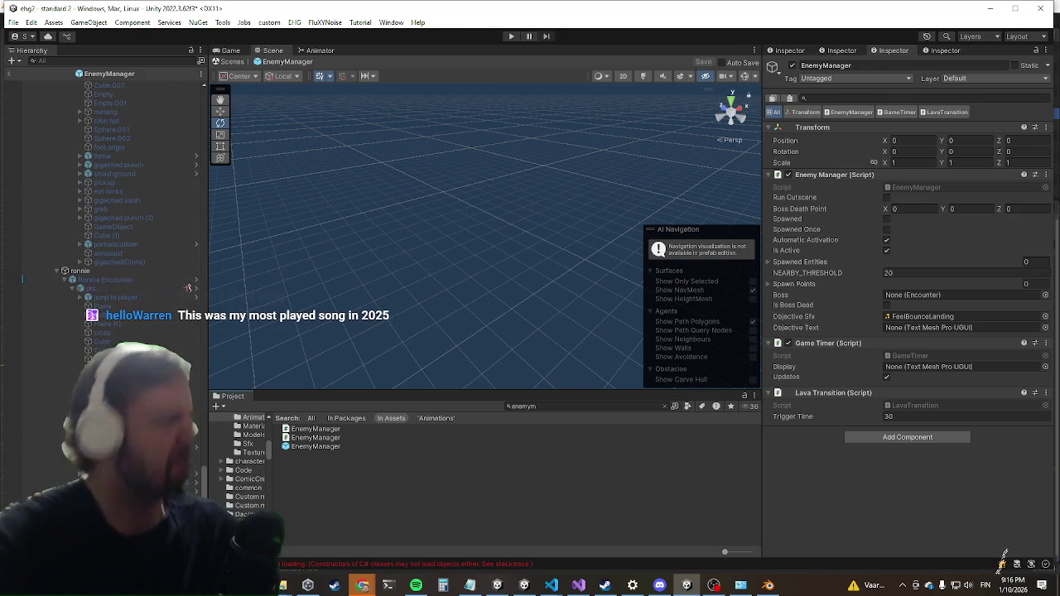
pyautogui.scroll(-2, 145, 319)
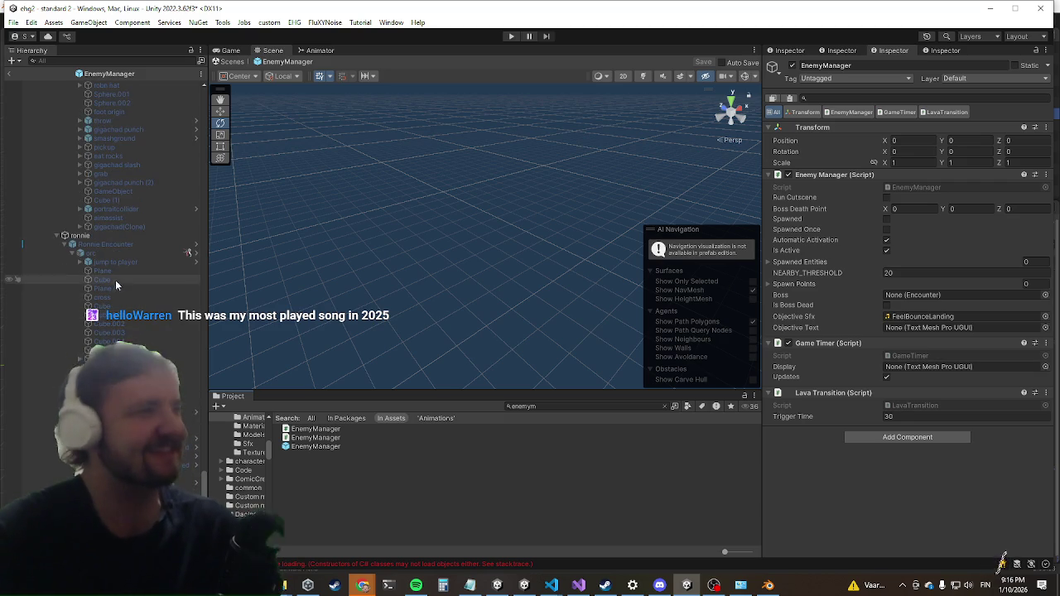
pyautogui.click(86, 344)
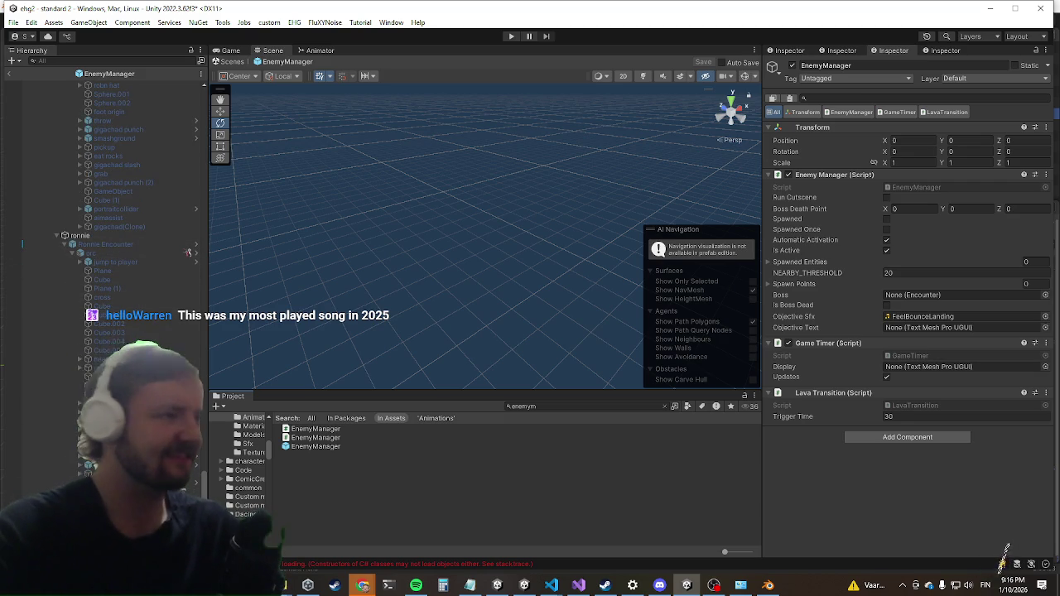
pyautogui.scroll(-15, 851, 339)
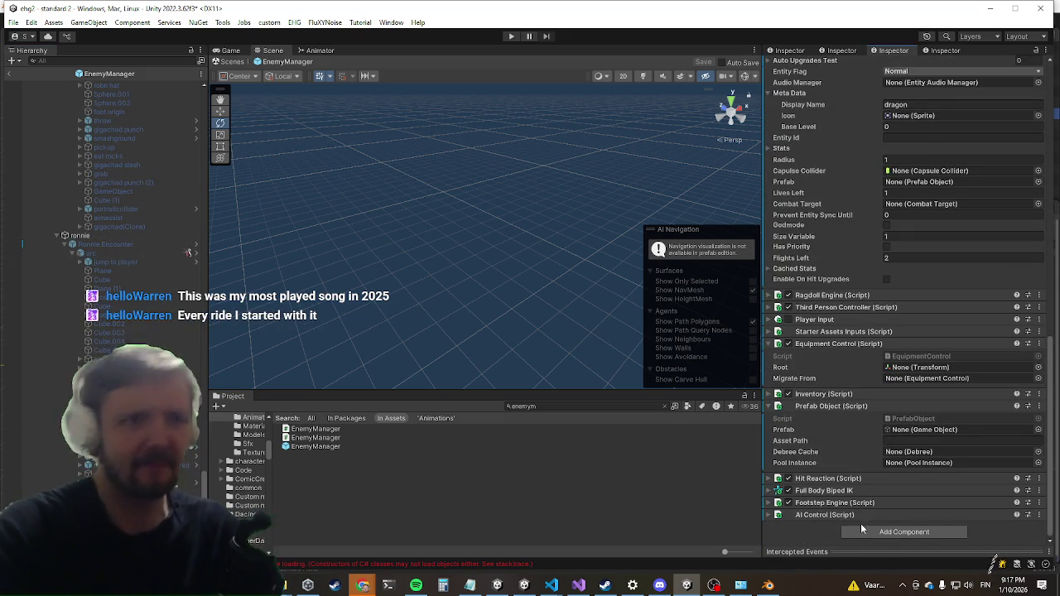
pyautogui.click(860, 533)
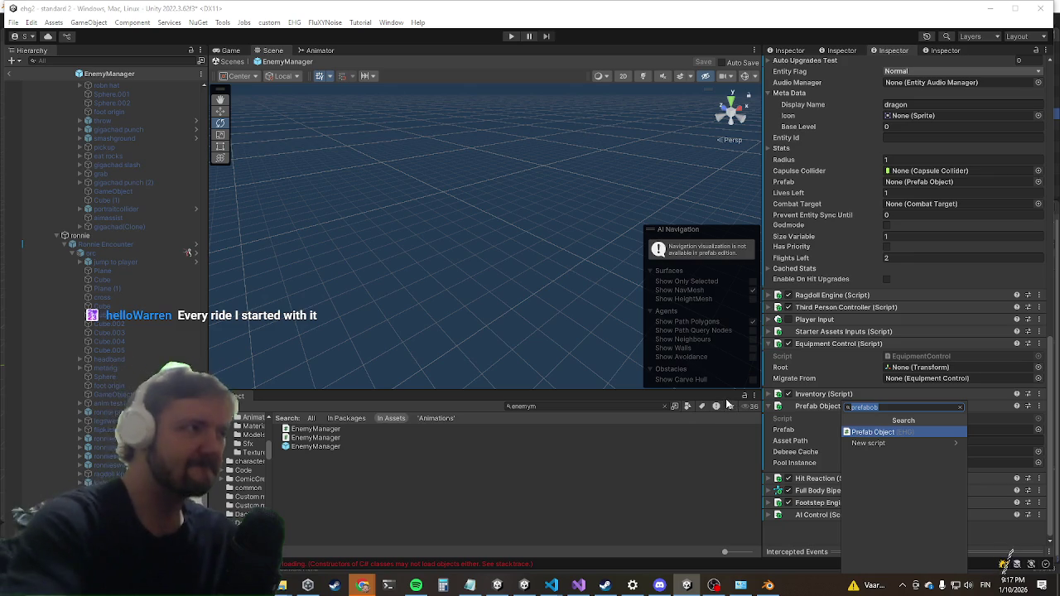
# Search 'grid' and add the Grid Pathfinder component to the dragon.
pyautogui.write('grid')
pyautogui.press('Down')
pyautogui.press('Down')
pyautogui.press('Down')
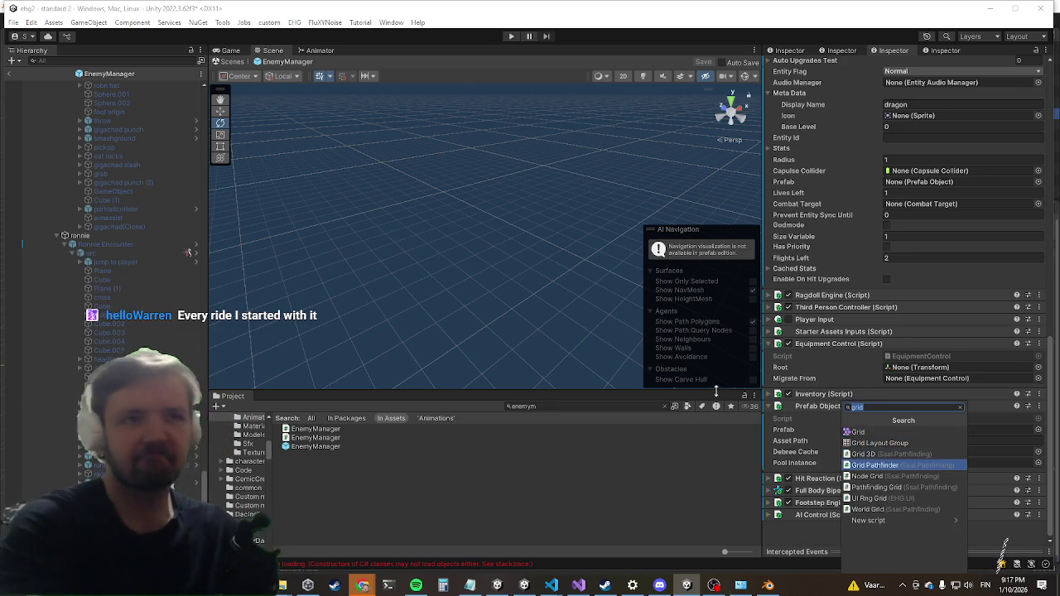
pyautogui.press('Escape')
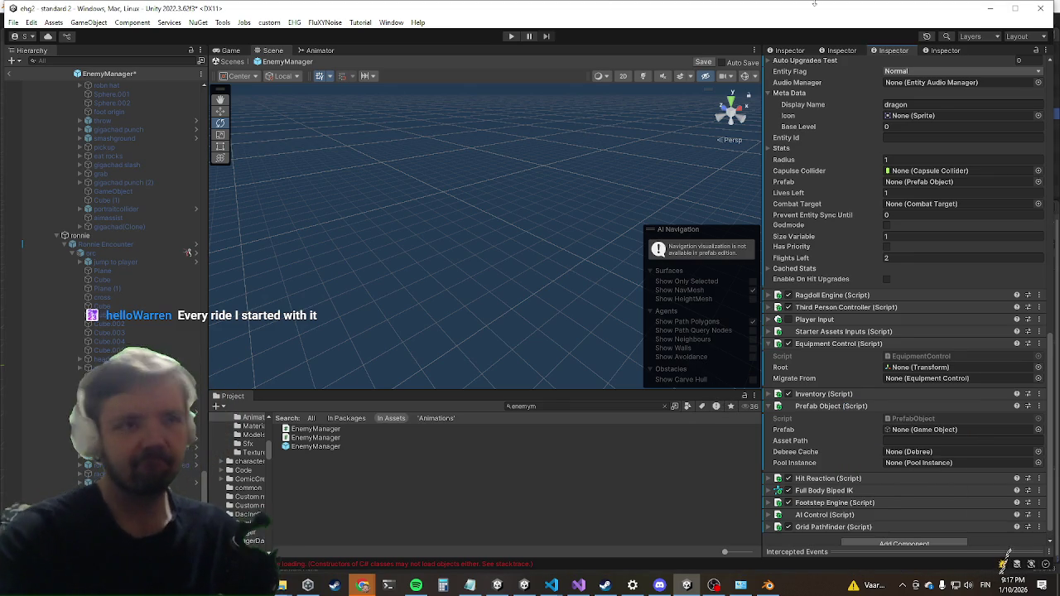
# Keep the Grid Pathfinder Mode on Smart and exit Prefab Mode to the standard 2 scene.
pyautogui.click(824, 528)
pyautogui.scroll(-5, 853, 382)
pyautogui.click(907, 426)
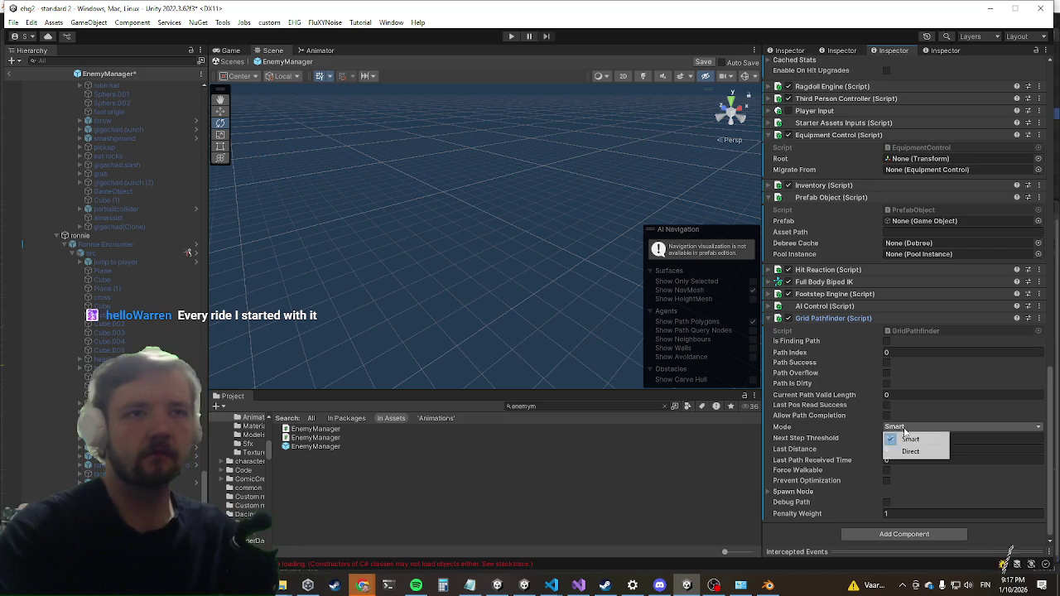
pyautogui.click(898, 396)
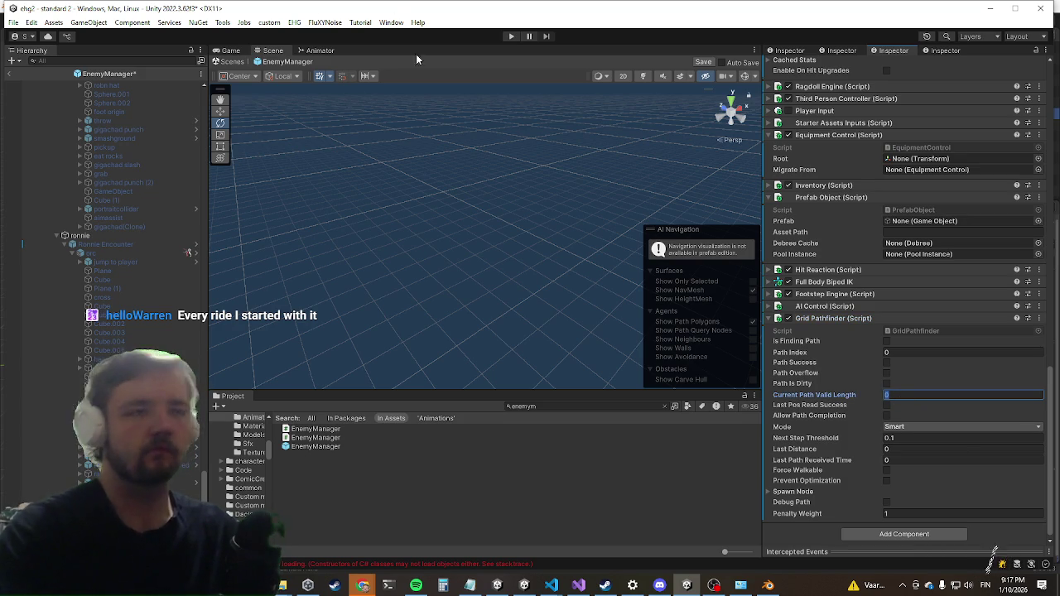
pyautogui.click(337, 196)
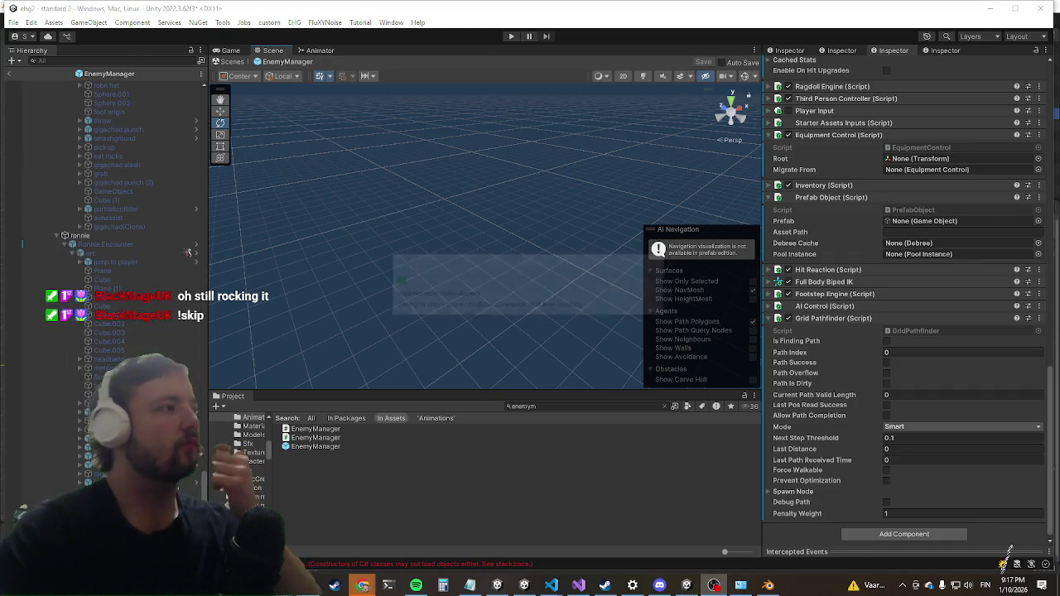
pyautogui.click(11, 77)
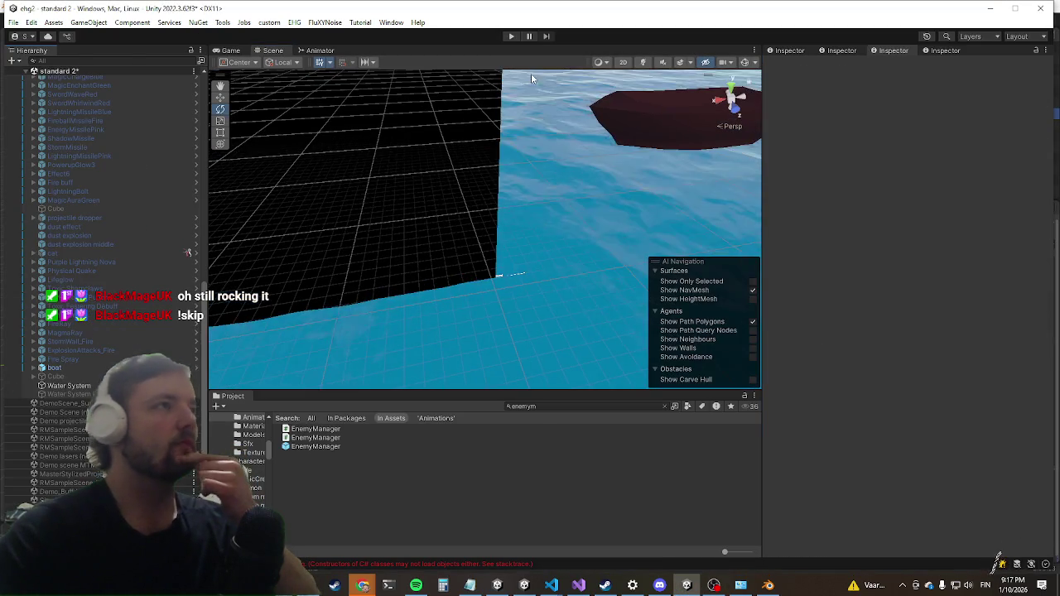
# Enter Play mode and maximize the Game view.
pyautogui.click(508, 38)
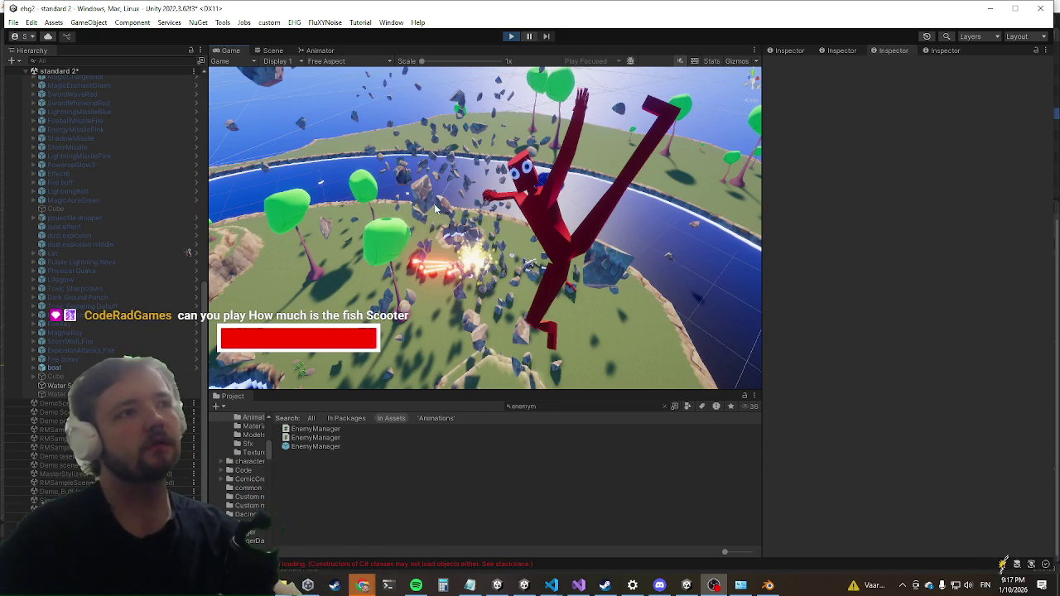
pyautogui.hotkey('shift', 'space')
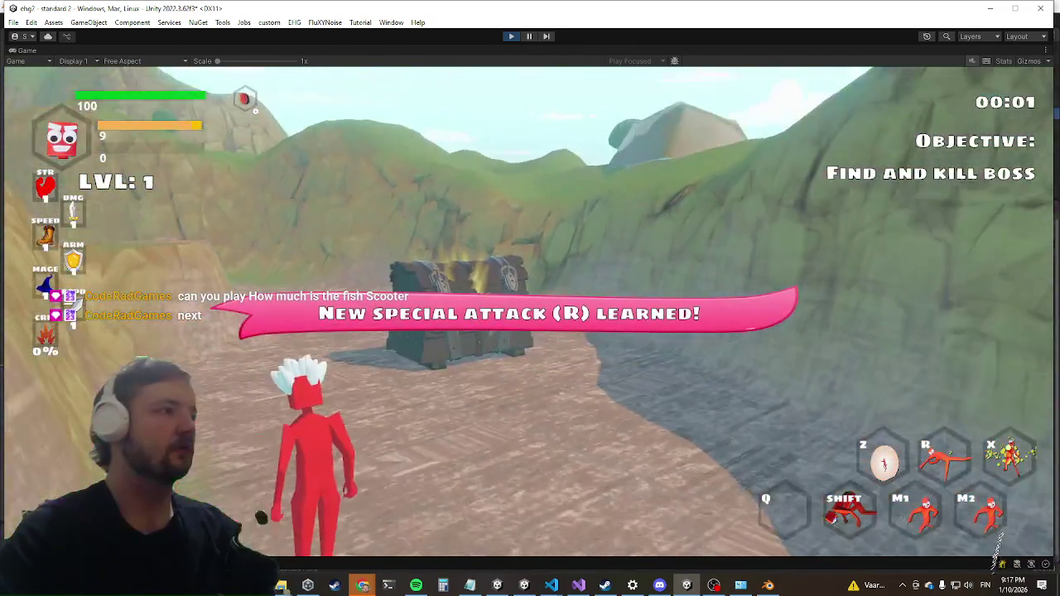
# Clear the current enemy wave with the 'killwave' console command.
pyautogui.press('a')
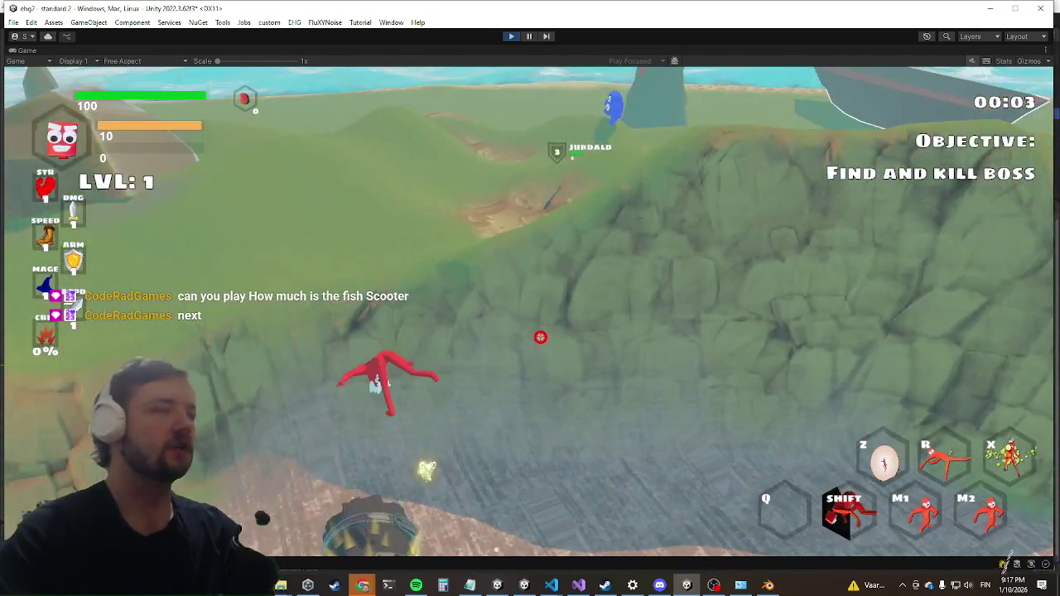
pyautogui.press('`')
pyautogui.write('killwave')
pyautogui.press('Return')
pyautogui.press('`')
# Run the character up the cliff, over the grassy hills and along the dirt path.
pyautogui.press('w')
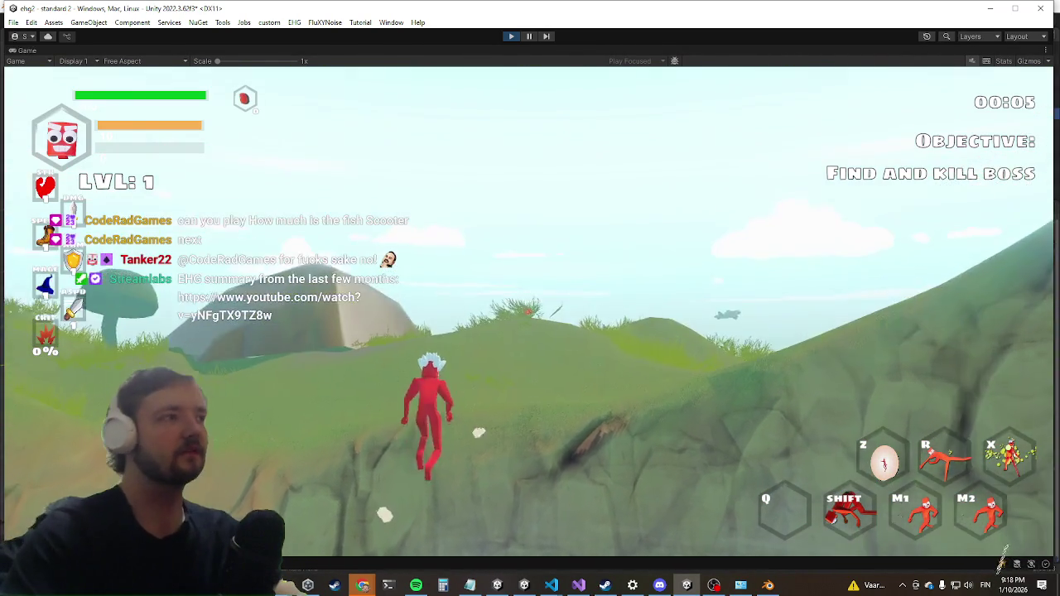
pyautogui.press('w')
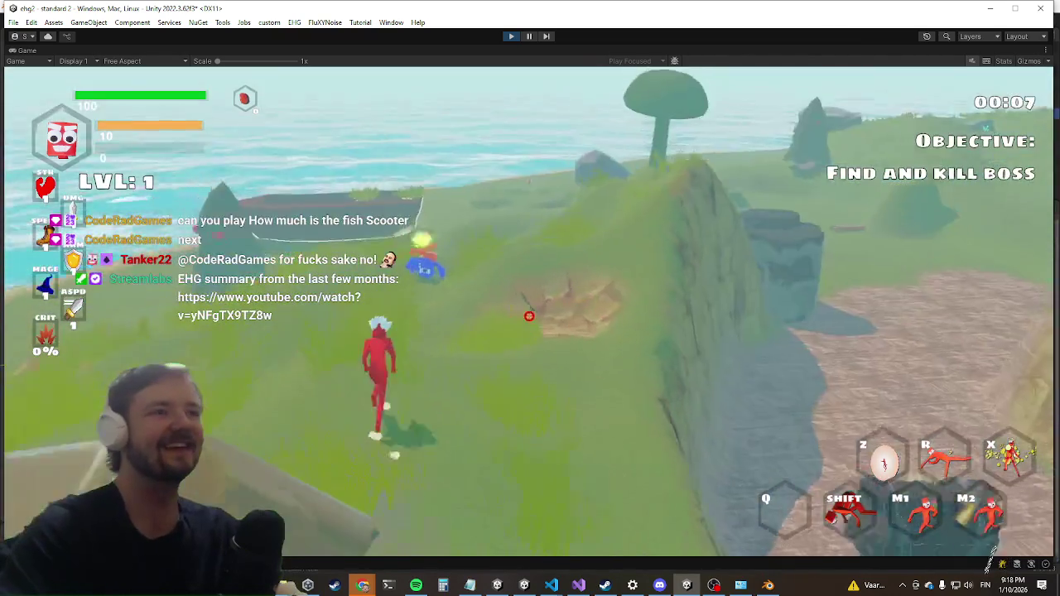
pyautogui.press('w')
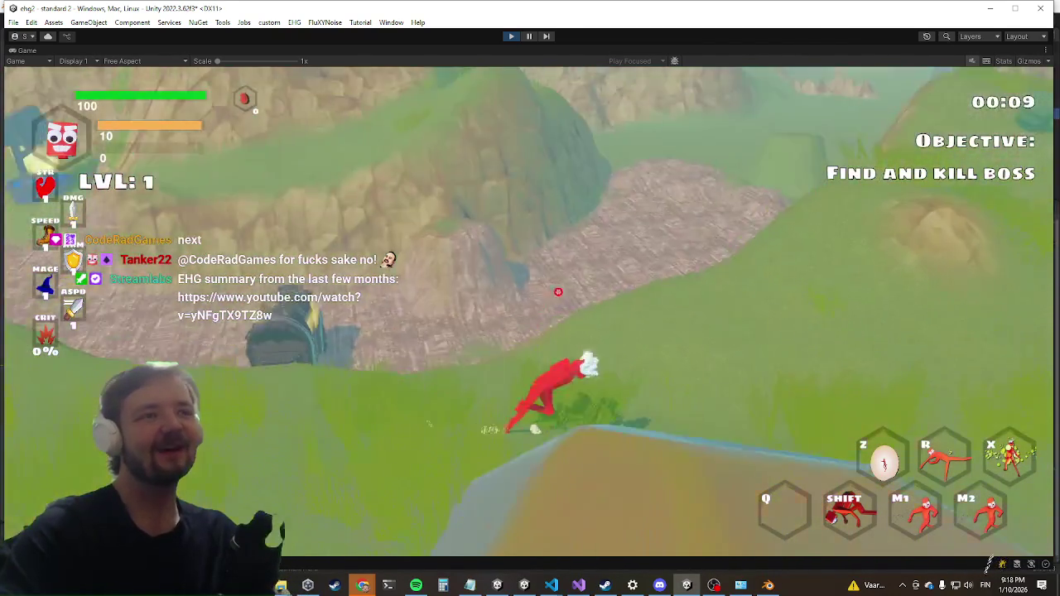
pyautogui.press('w')
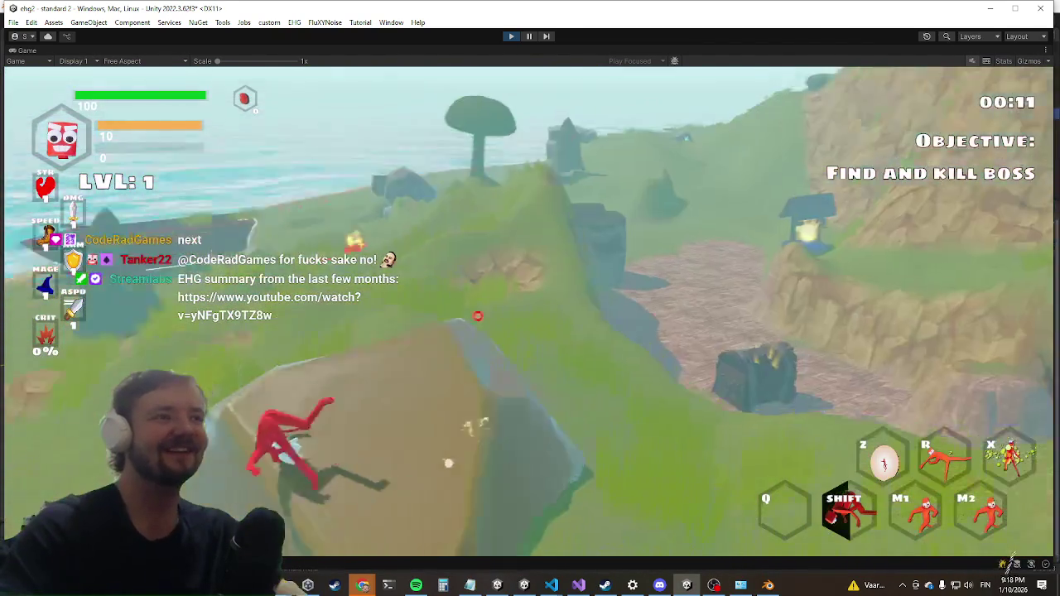
pyautogui.press('w')
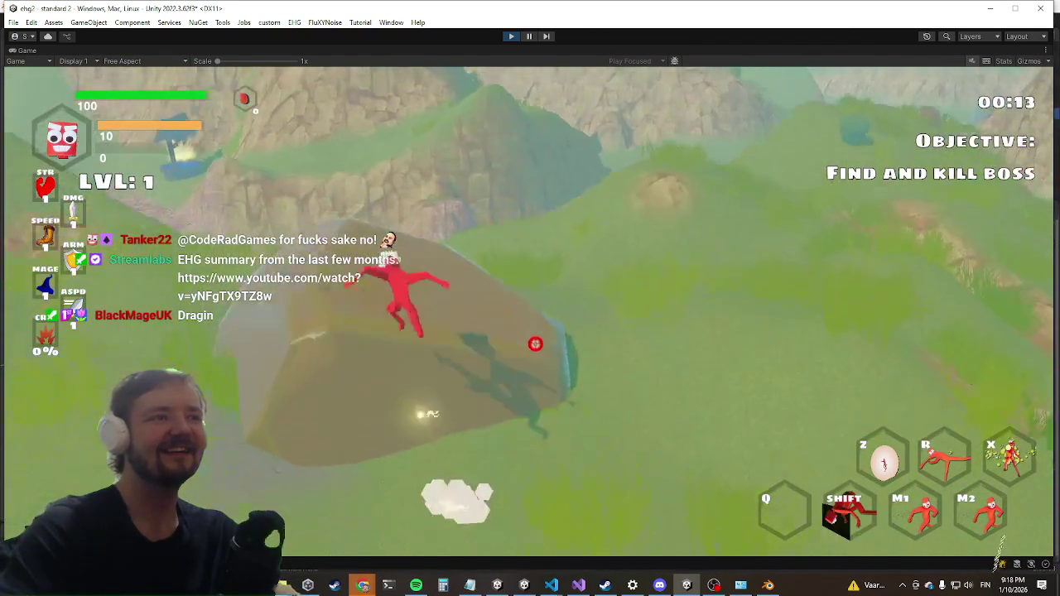
pyautogui.press('w')
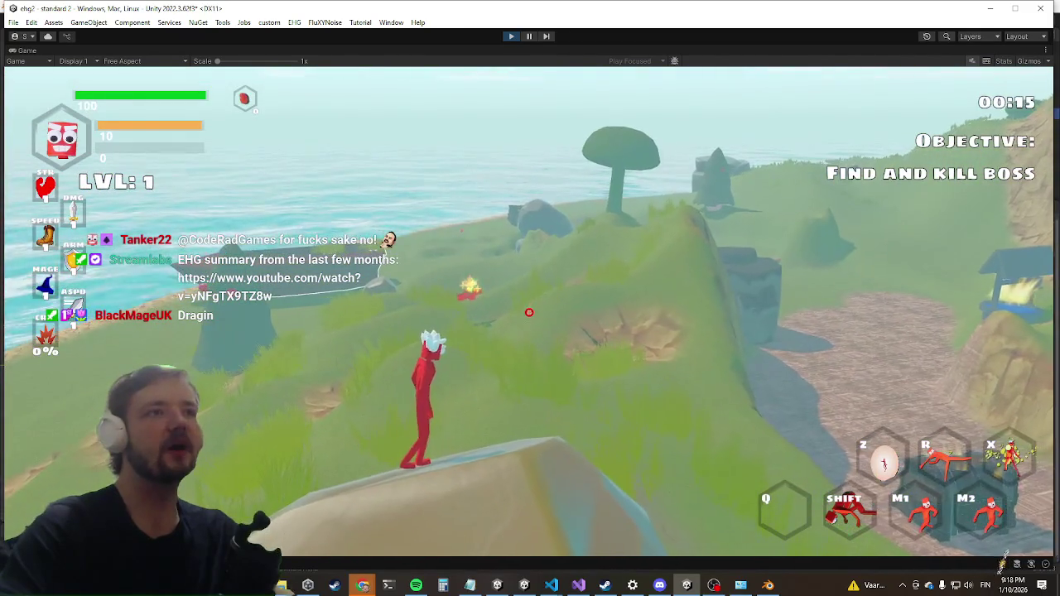
pyautogui.press('w')
pyautogui.press('w')
pyautogui.press('w')
pyautogui.press('w')
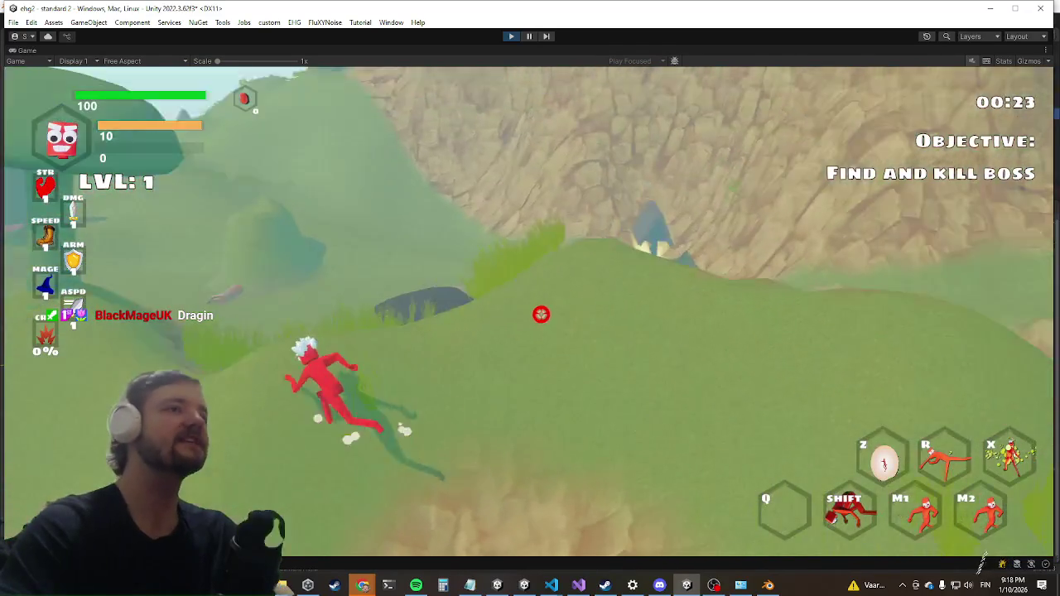
pyautogui.press('w')
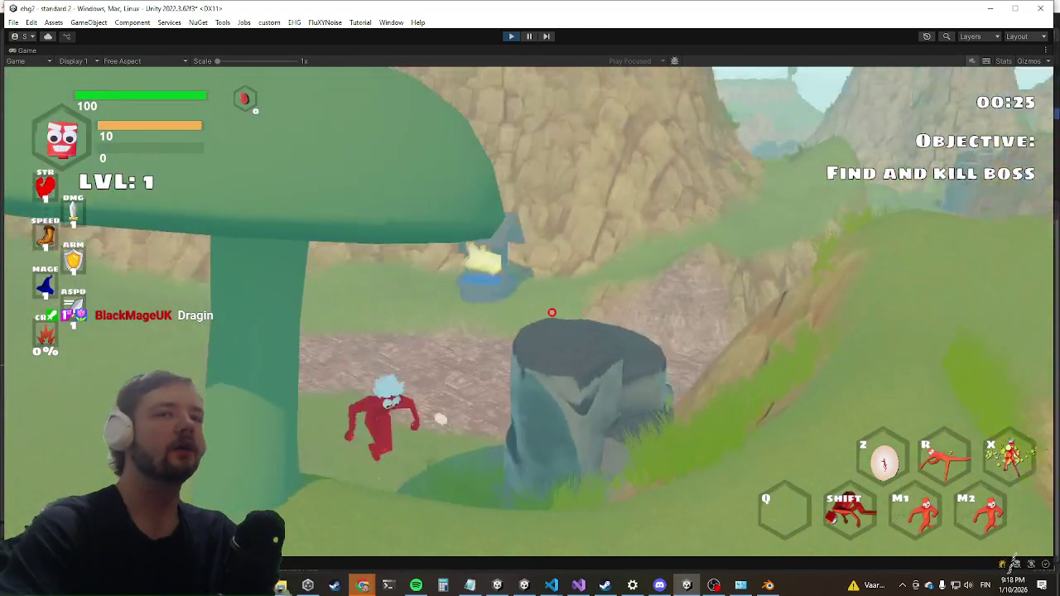
# Keep running across the slope past the treasure chest and face the sea.
pyautogui.press('super')
pyautogui.press('super')
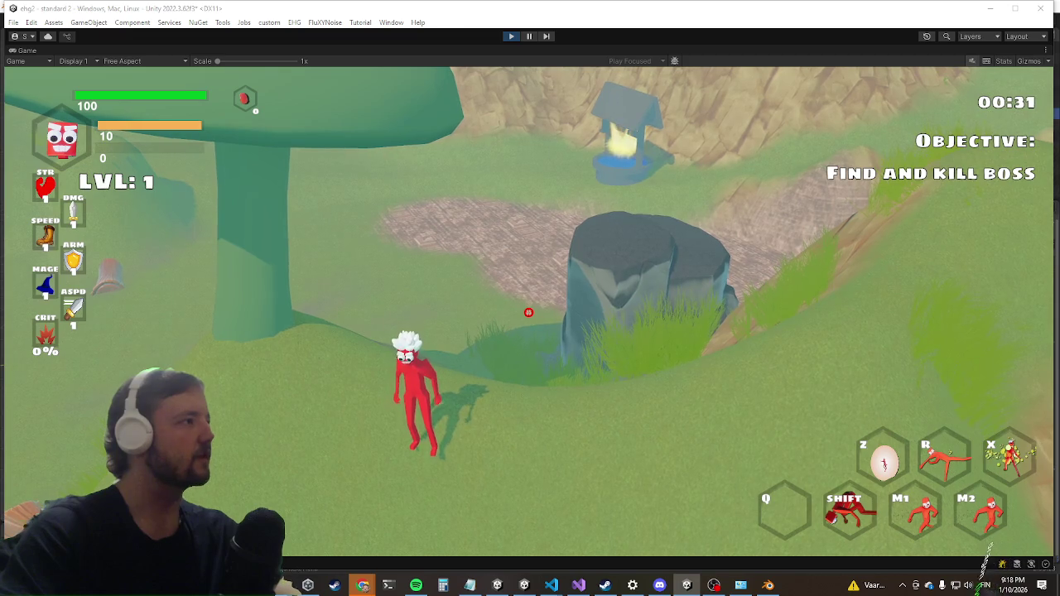
pyautogui.press('w')
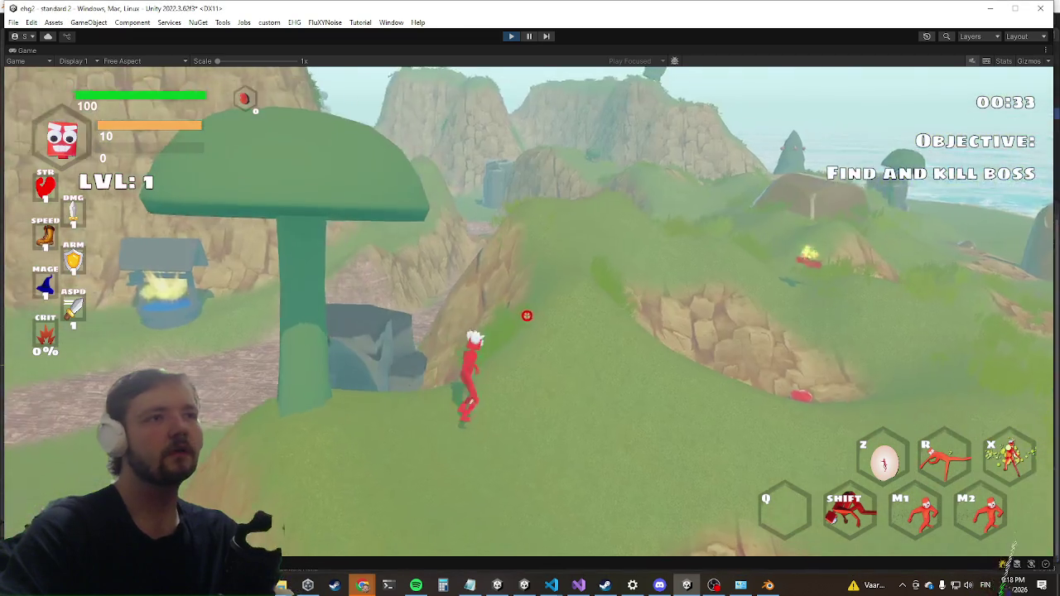
pyautogui.press('w')
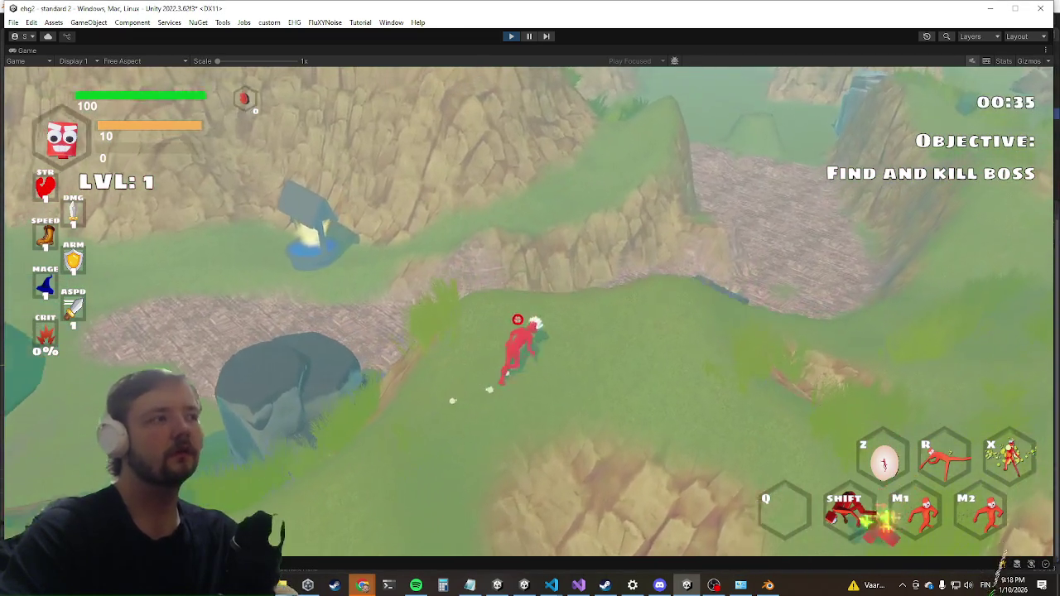
pyautogui.press('w')
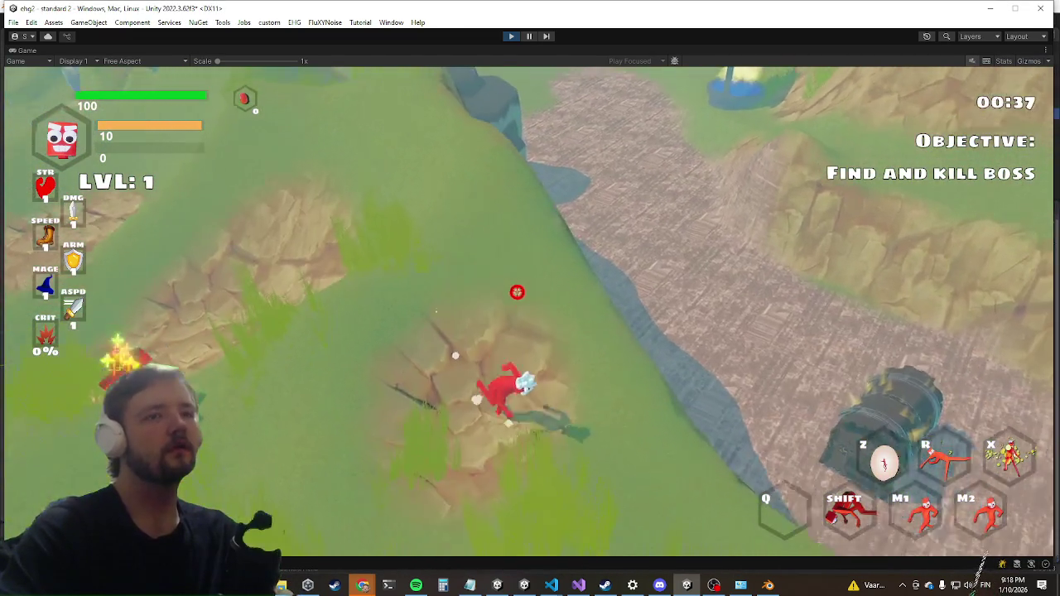
pyautogui.press('w')
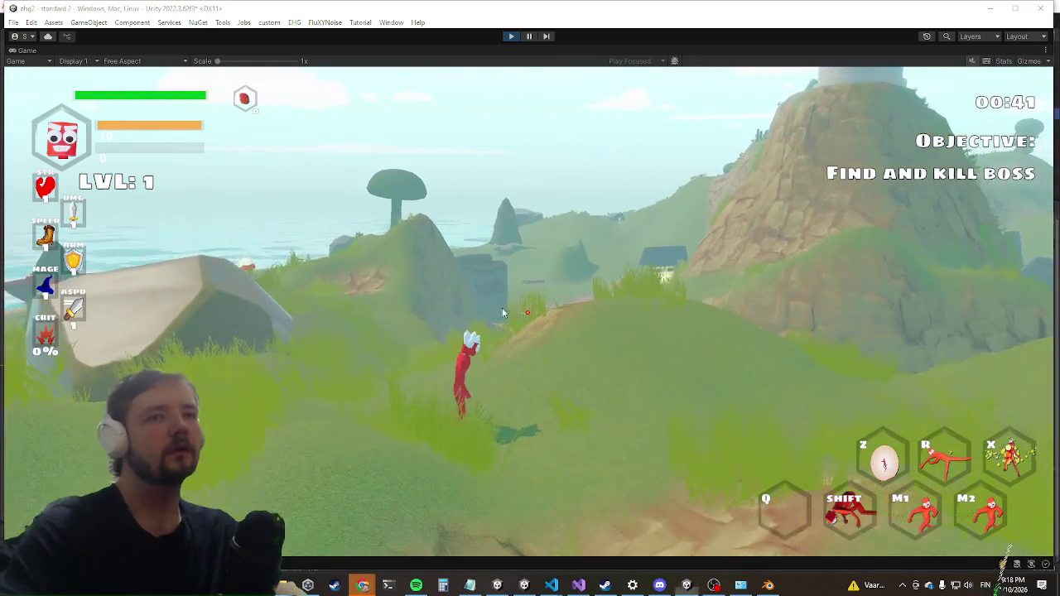
pyautogui.press('super')
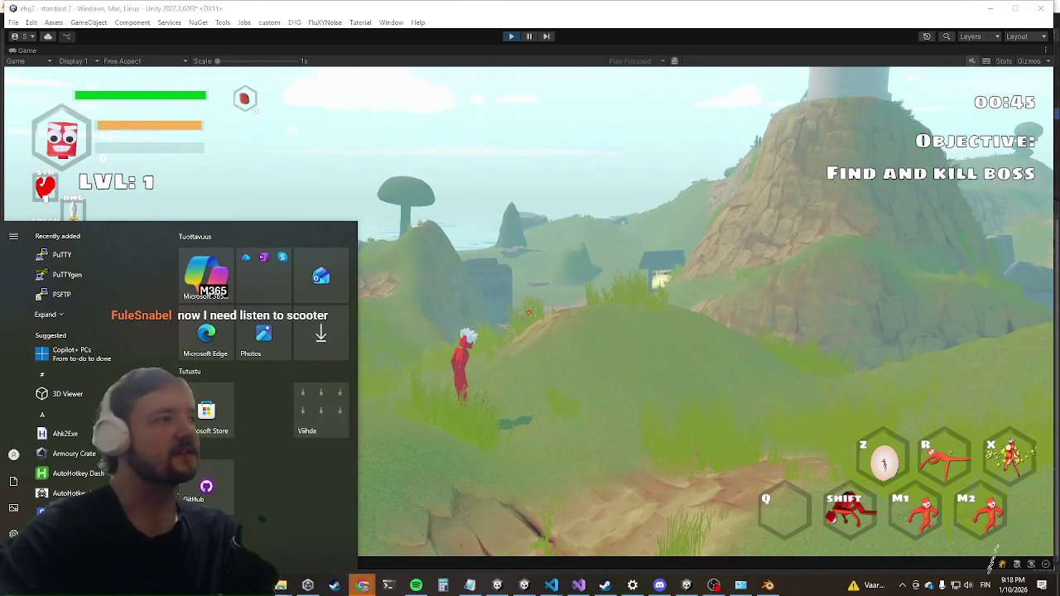
# Dismiss the Start menu, briefly resume playing, then stop Play mode.
pyautogui.press('super')
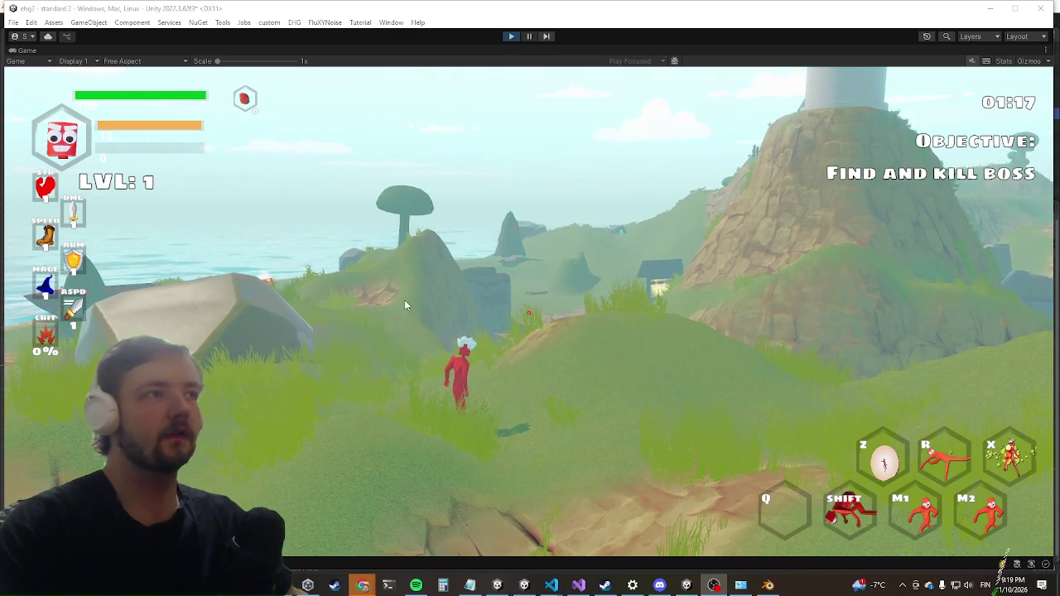
pyautogui.click(366, 353)
pyautogui.press('w')
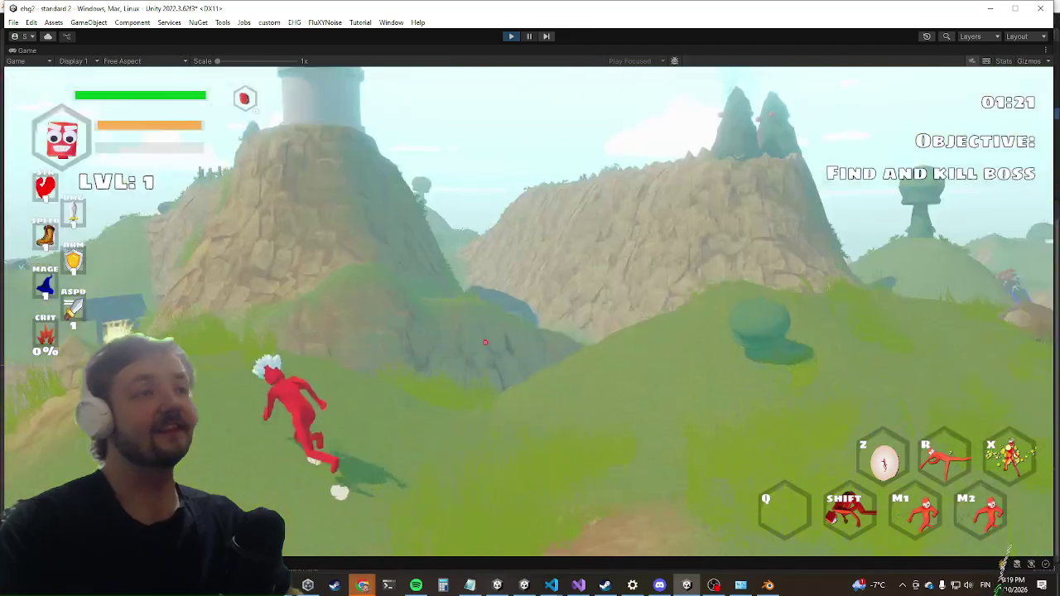
pyautogui.press('super')
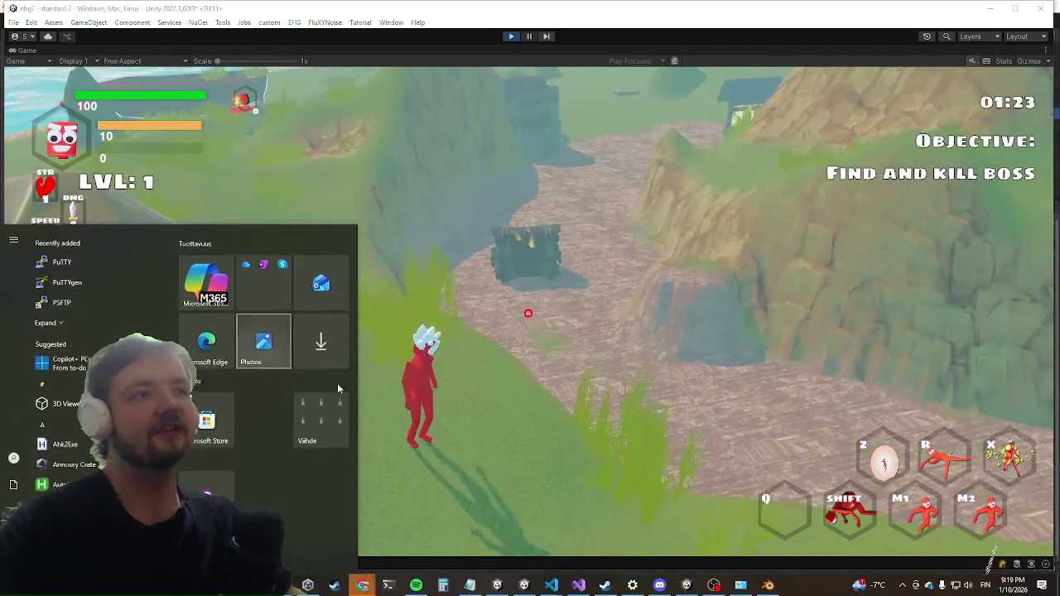
pyautogui.click(509, 37)
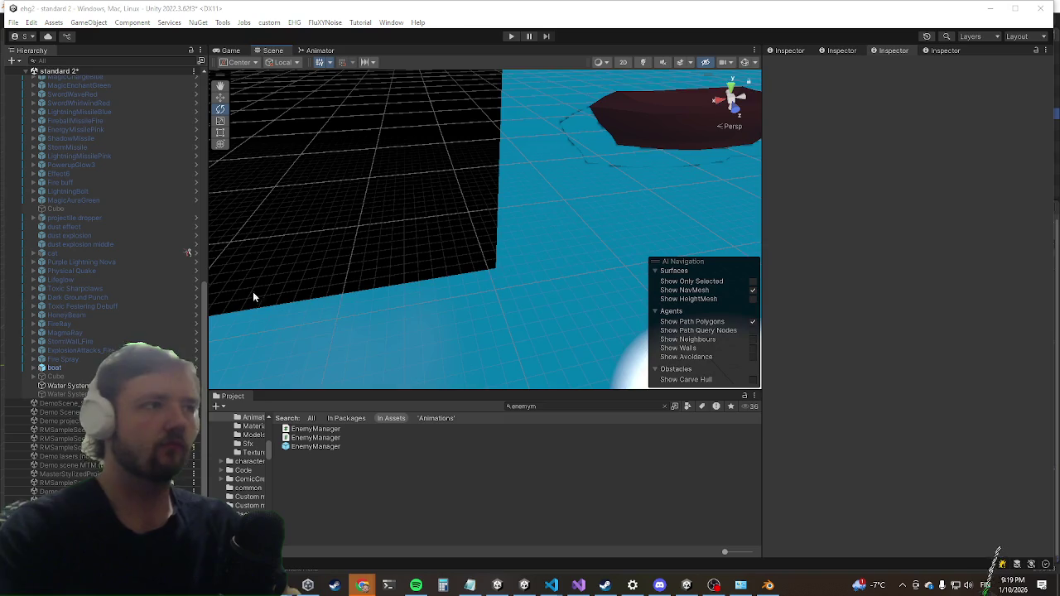
# Open the EnemyManager prefab and select its dragon encounter object in the Hierarchy.
pyautogui.doubleClick(311, 447)
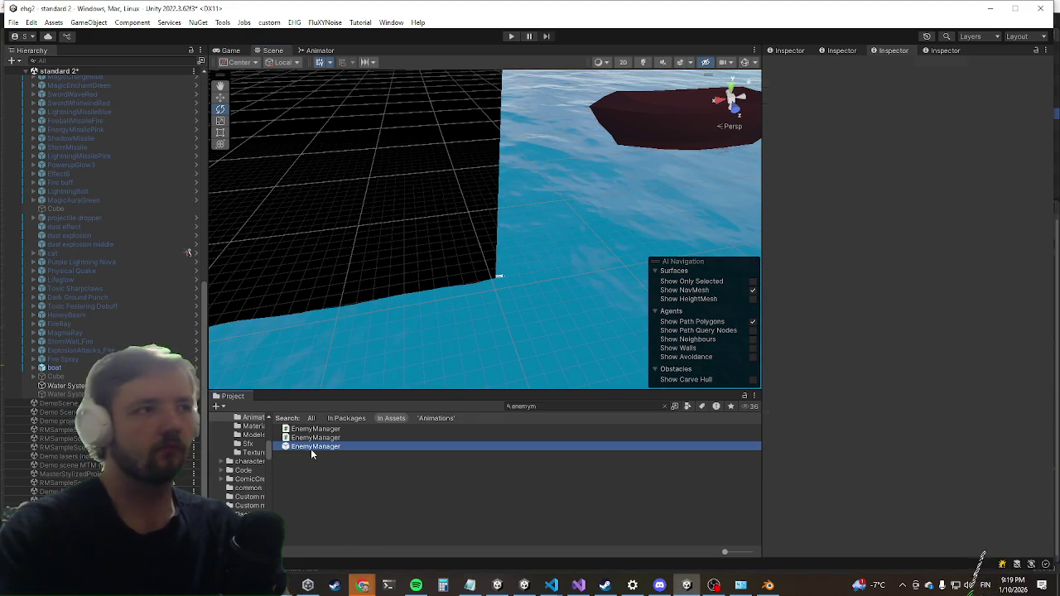
pyautogui.scroll(-10, 124, 331)
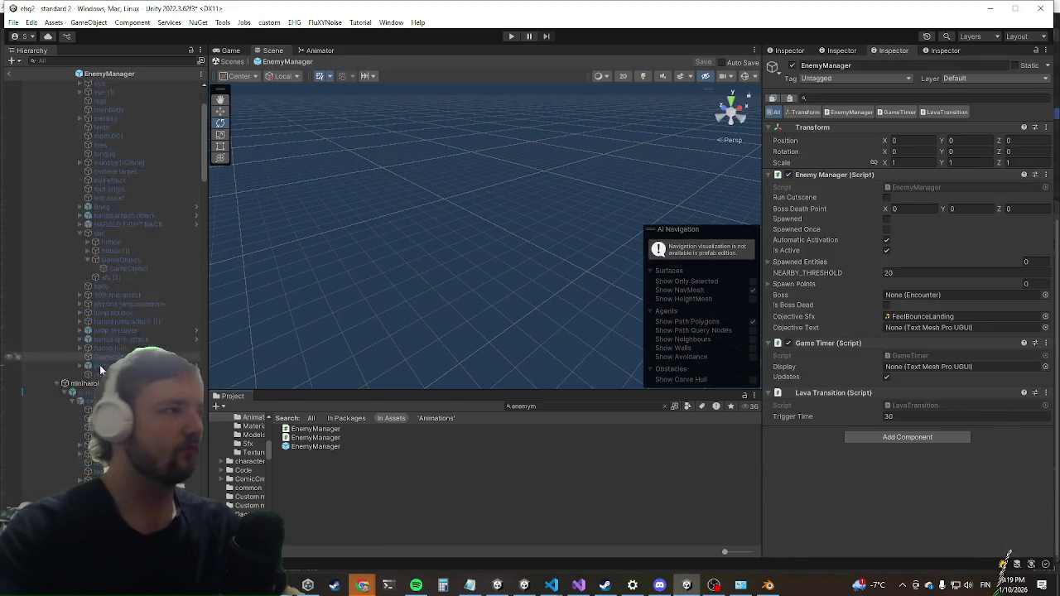
pyautogui.scroll(-10, 124, 332)
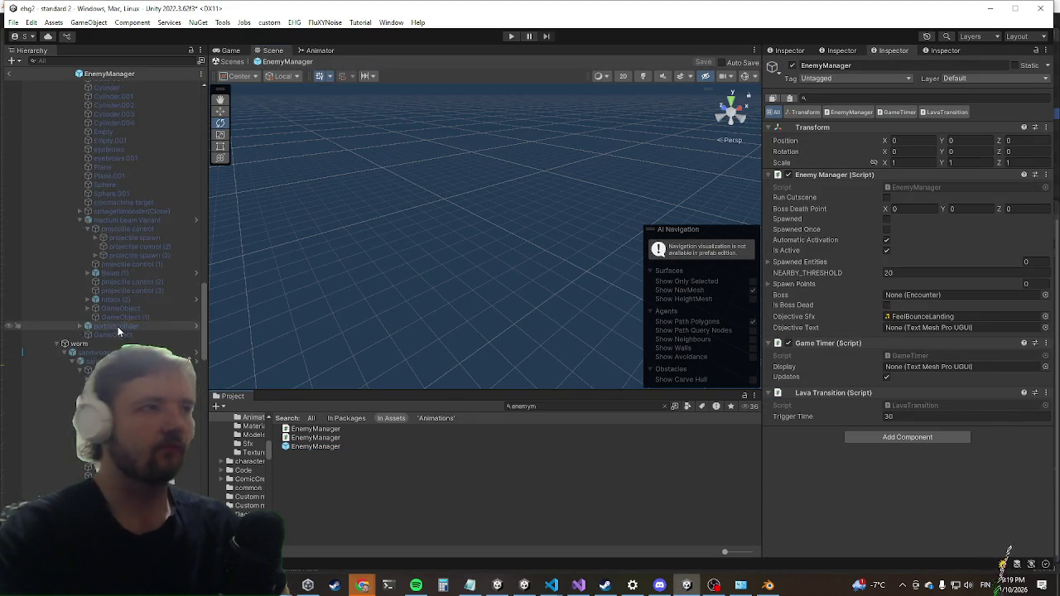
pyautogui.scroll(-10, 118, 352)
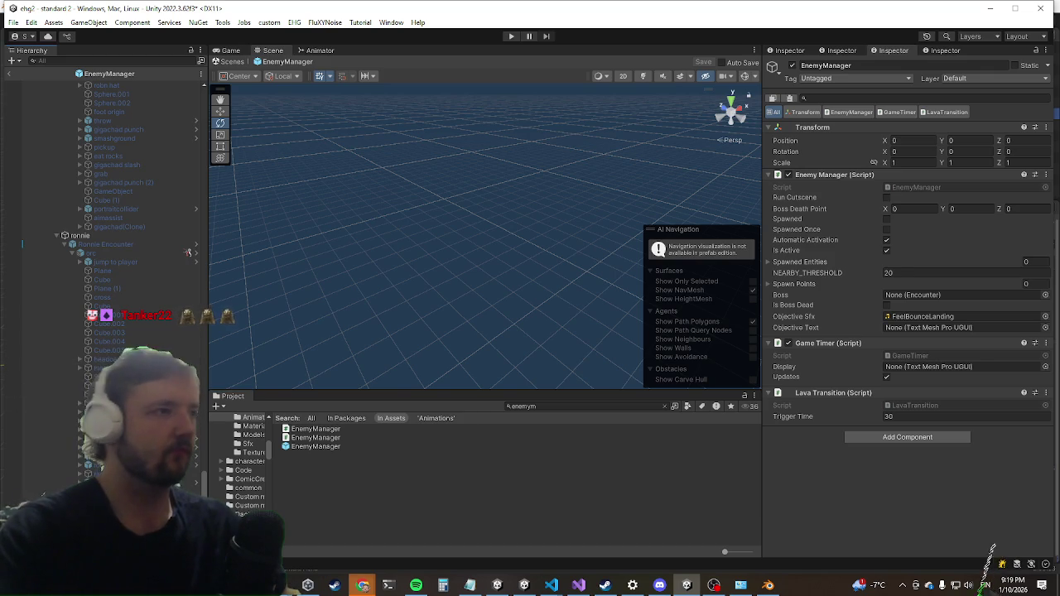
pyautogui.click(188, 253)
pyautogui.click(188, 253)
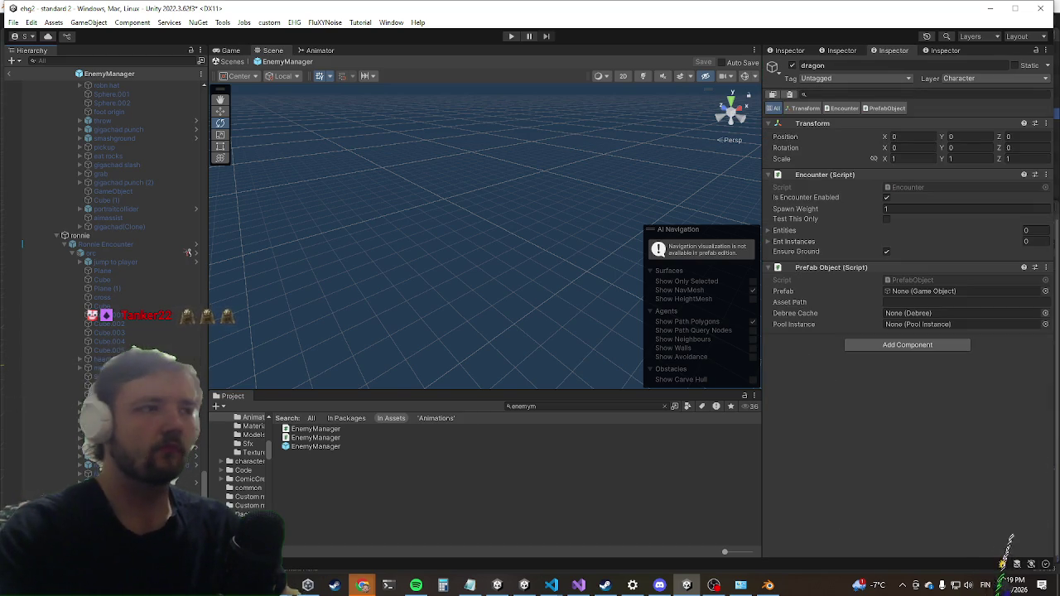
# Deactivate the dragon encounter and inspect the dragon and orc objects' components.
pyautogui.click(792, 67)
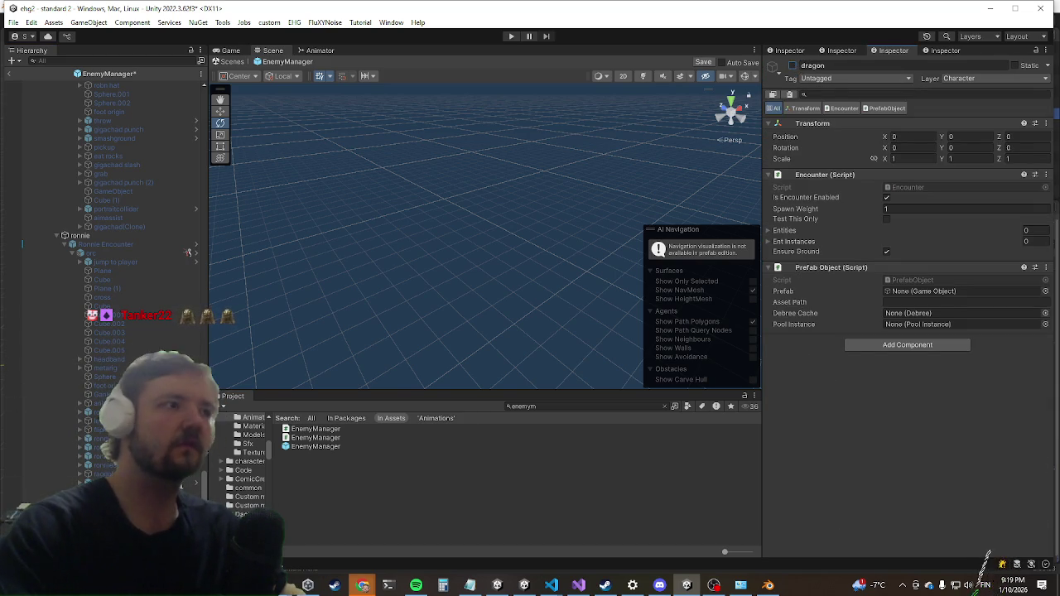
pyautogui.click(188, 253)
pyautogui.scroll(-5, 895, 329)
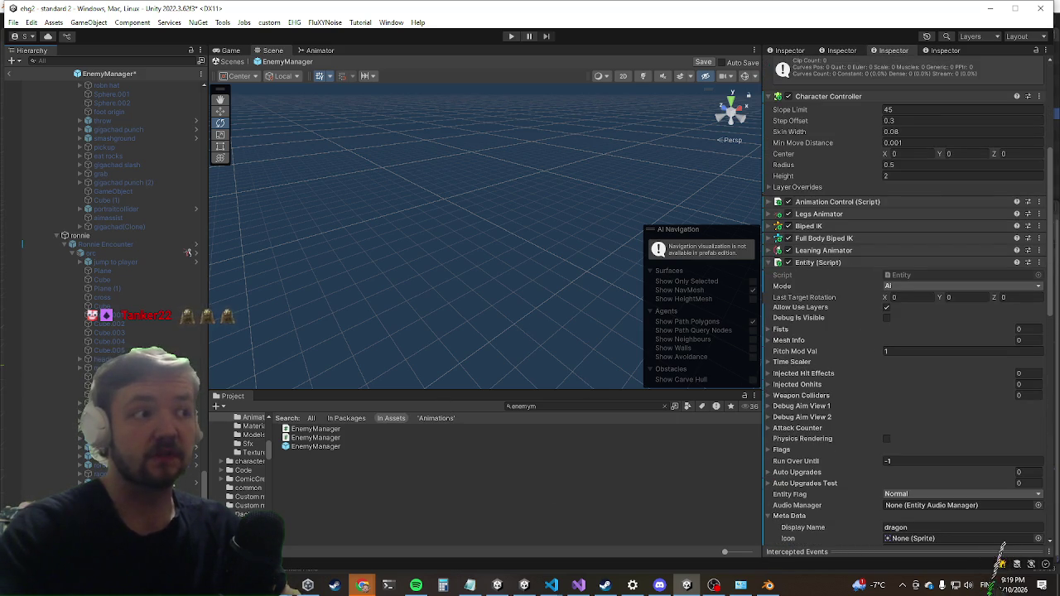
pyautogui.click(198, 414)
pyautogui.click(194, 445)
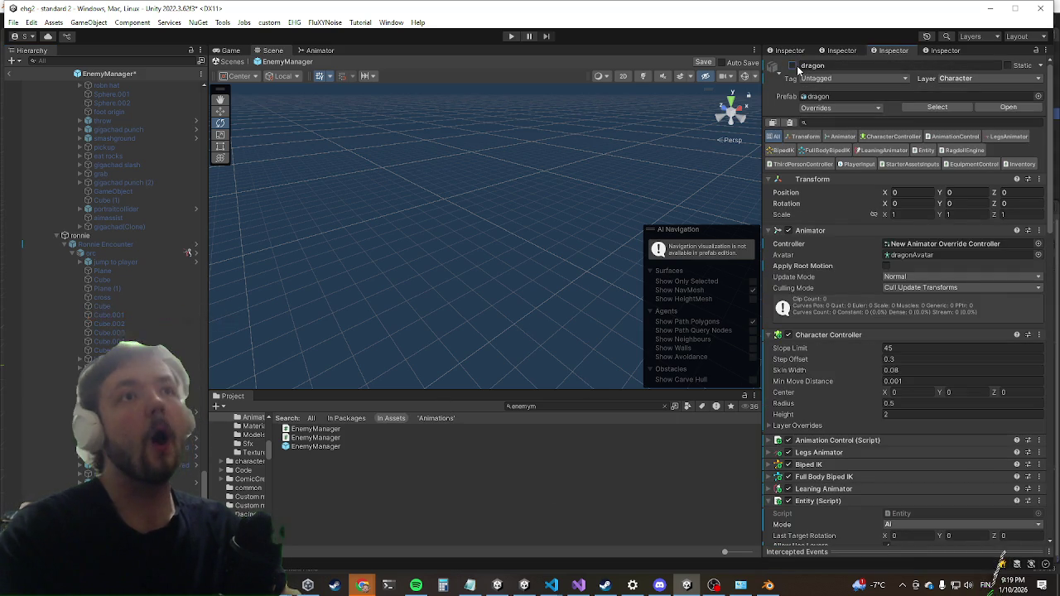
pyautogui.click(110, 252)
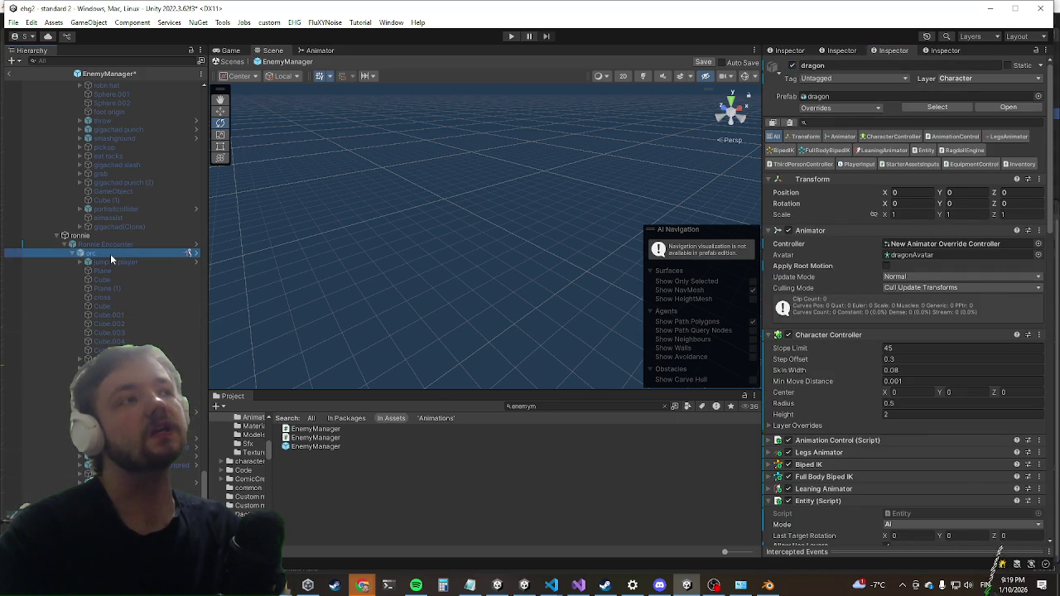
# Review the dragon's encounter pool settings, then exit Prefab Mode and play standard 2.
pyautogui.keyDown('ctrl'); pyautogui.click(188, 253); pyautogui.keyUp('ctrl')
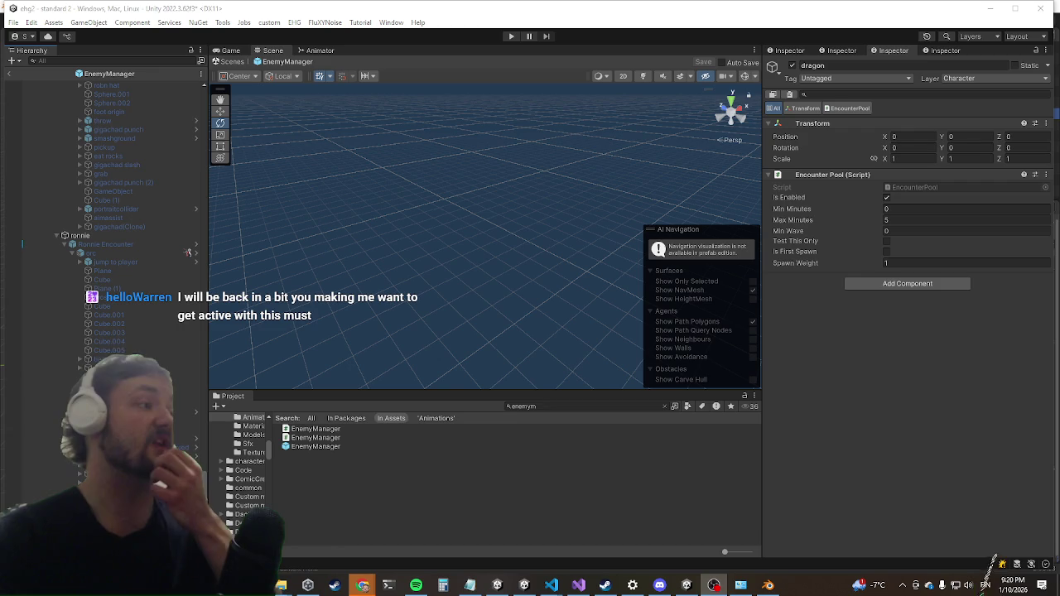
pyautogui.click(10, 77)
pyautogui.click(514, 36)
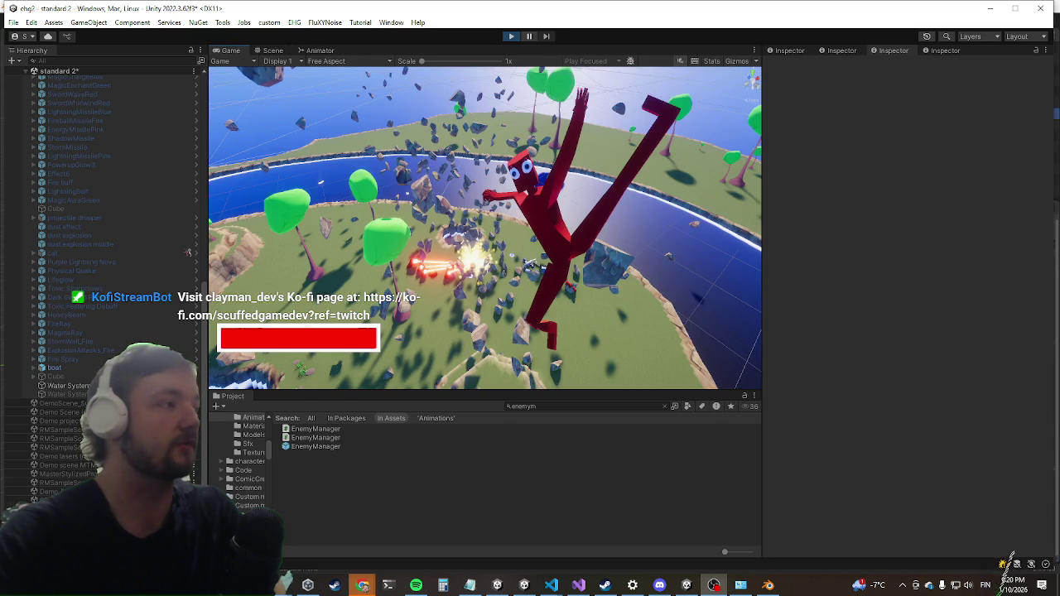
# Maximize the Game view and run the killwave console command to clear the enemy wave.
pyautogui.scroll(-5, 104, 248)
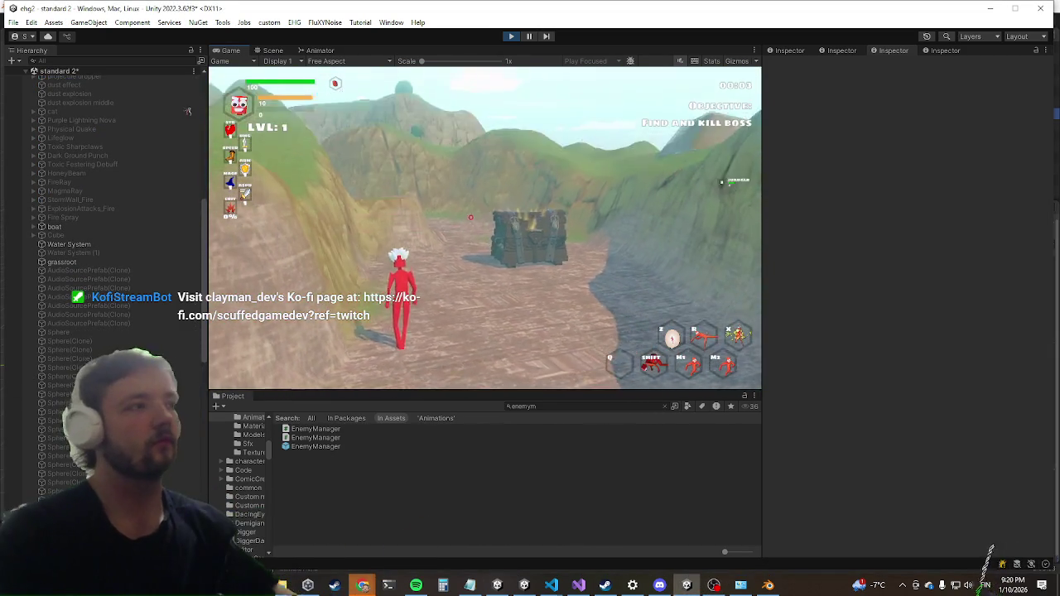
pyautogui.hotkey('shift', 'space')
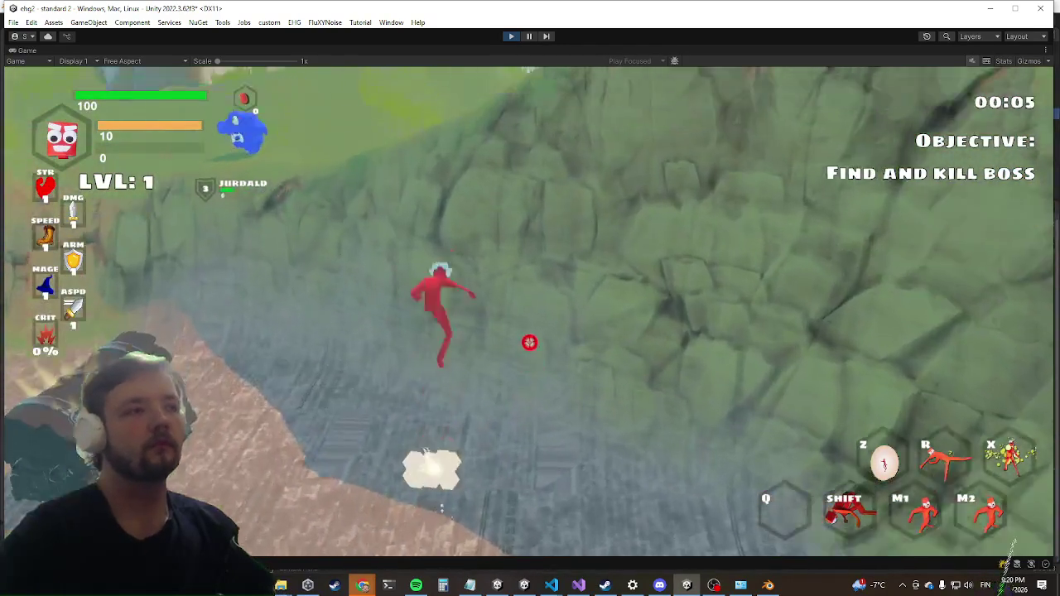
pyautogui.press('a')
pyautogui.write('killwave')
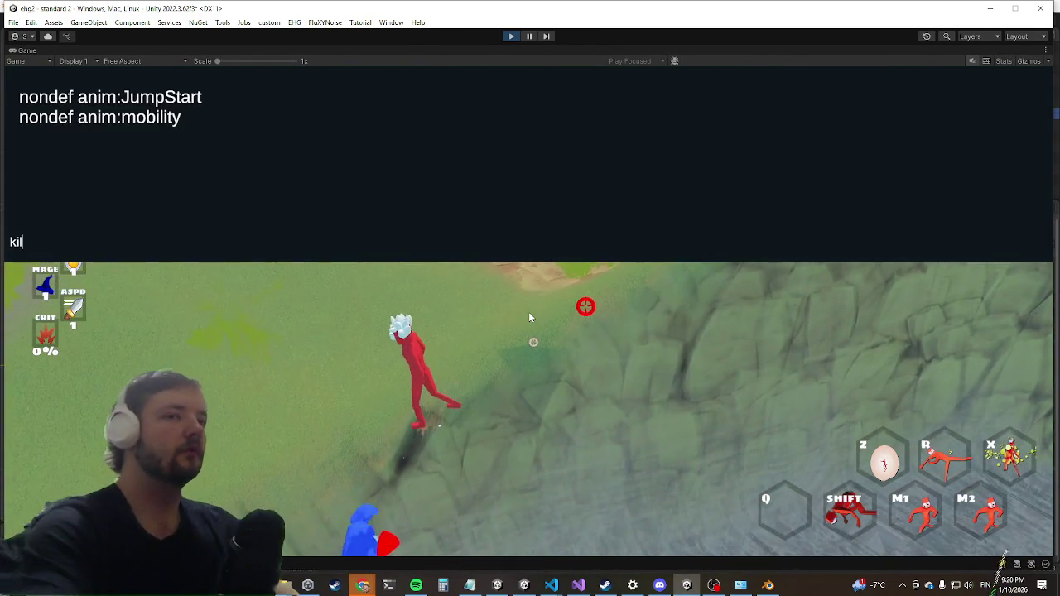
pyautogui.press('Return')
pyautogui.press('Escape')
pyautogui.press('w')
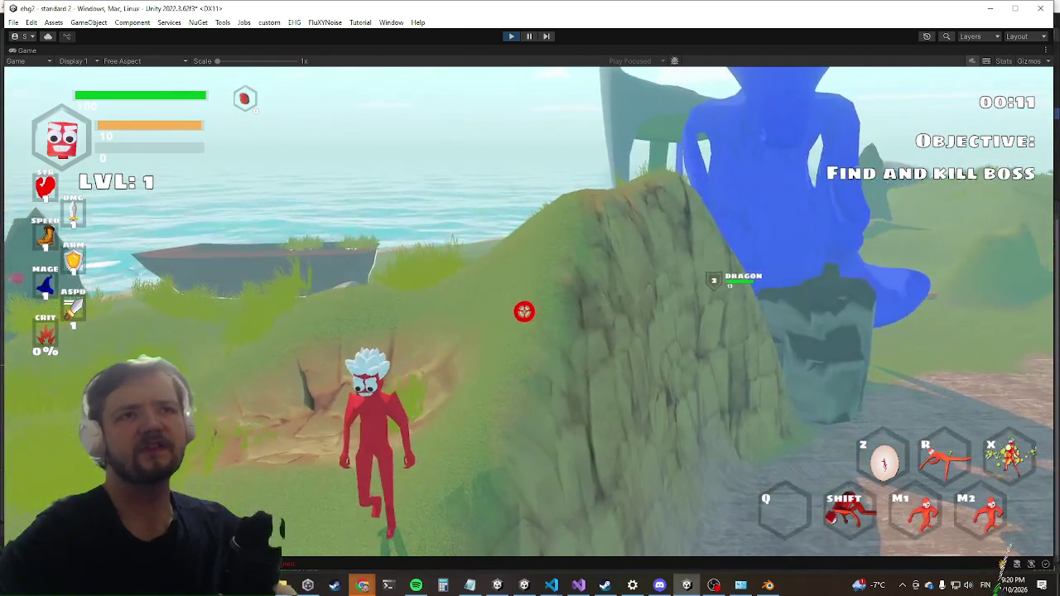
# Run and dash the character around the blue dragon, then stop Play mode with Ctrl+P.
pyautogui.press('w')
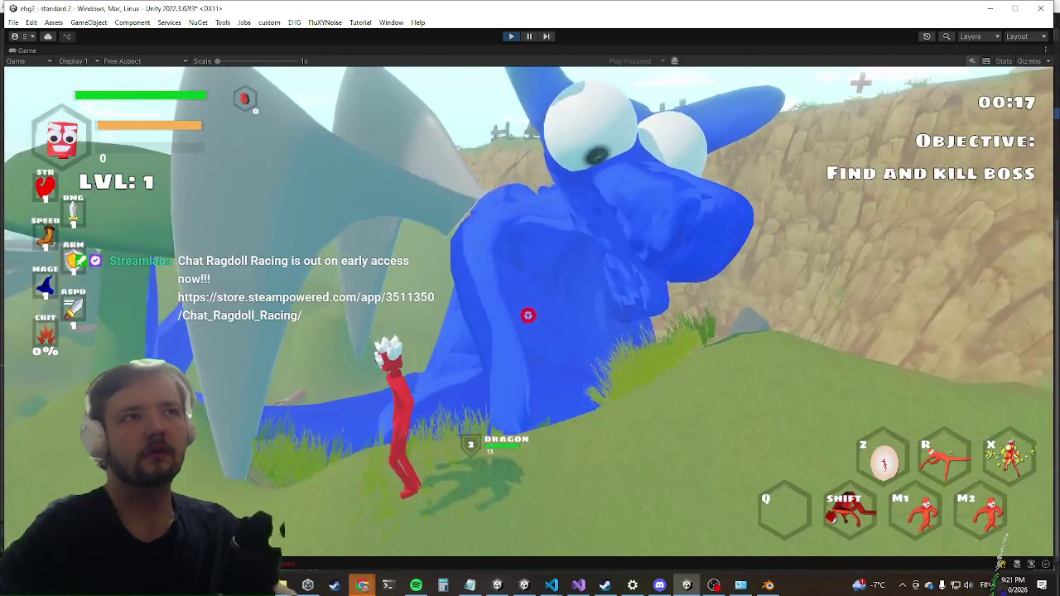
pyautogui.press('w')
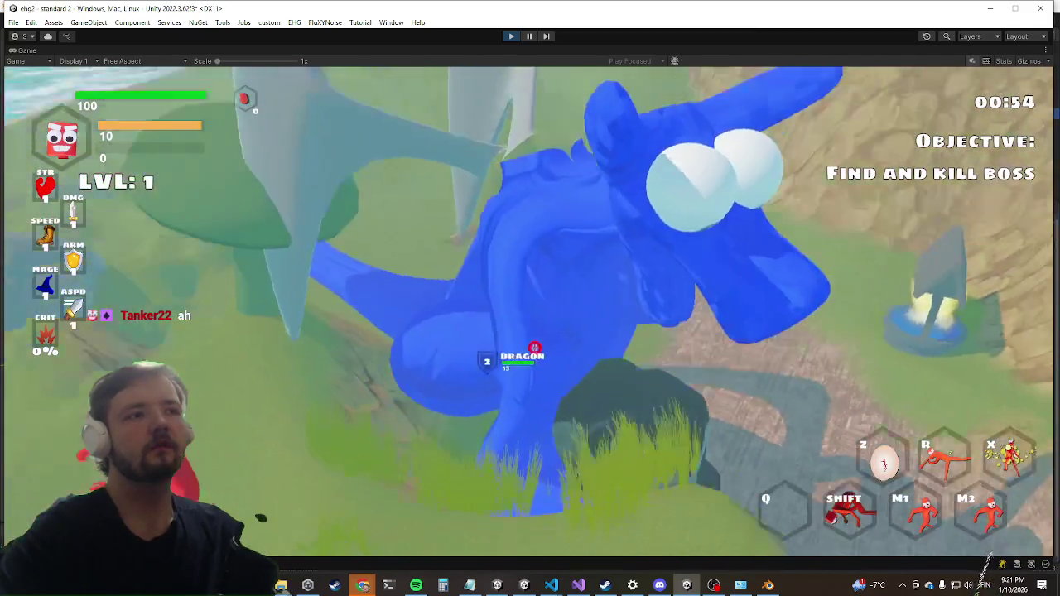
pyautogui.press('shift')
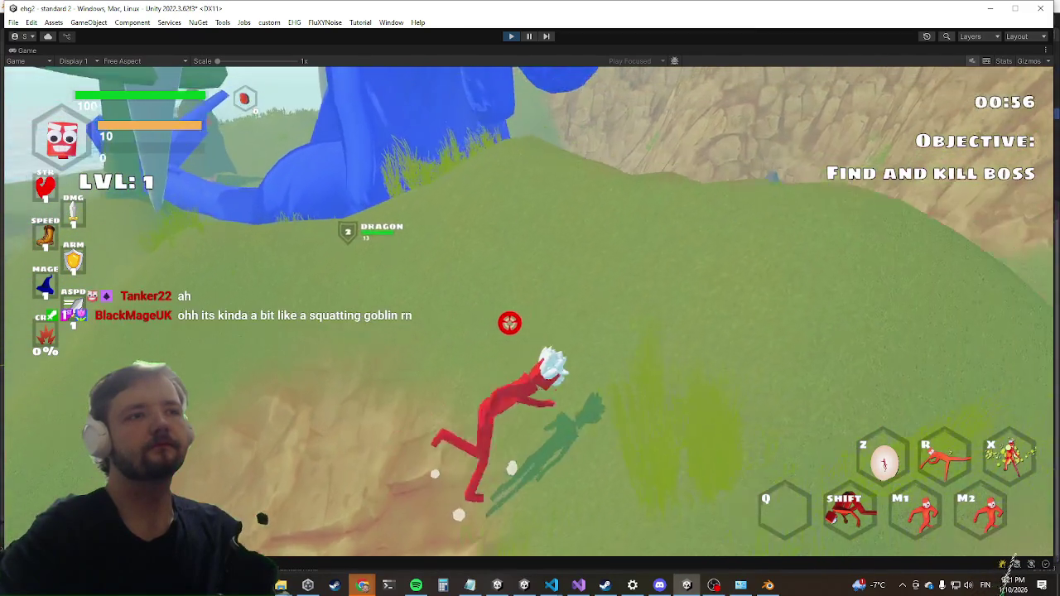
pyautogui.press('w')
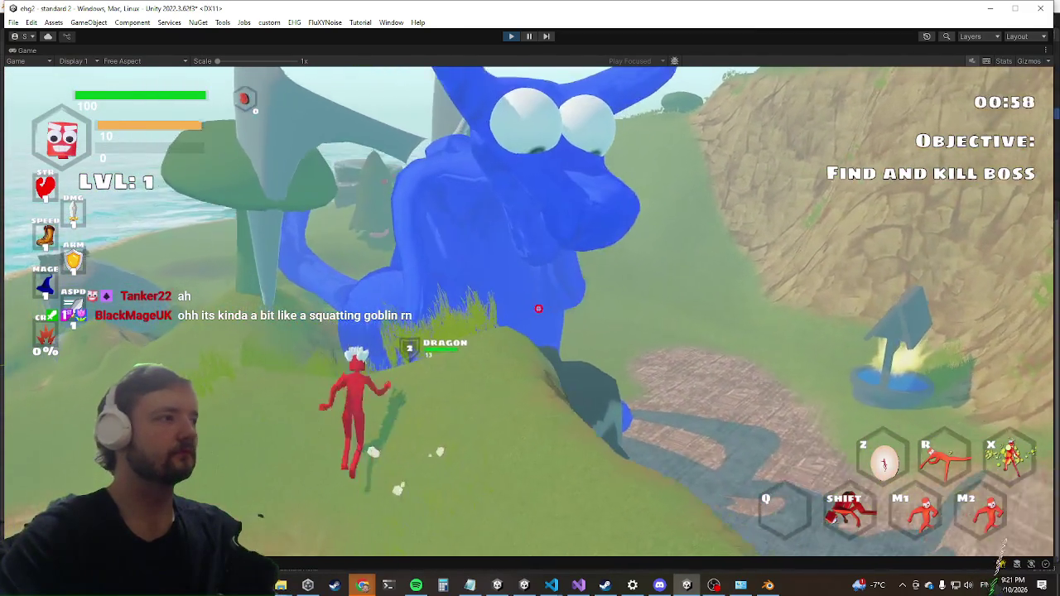
pyautogui.press('shift')
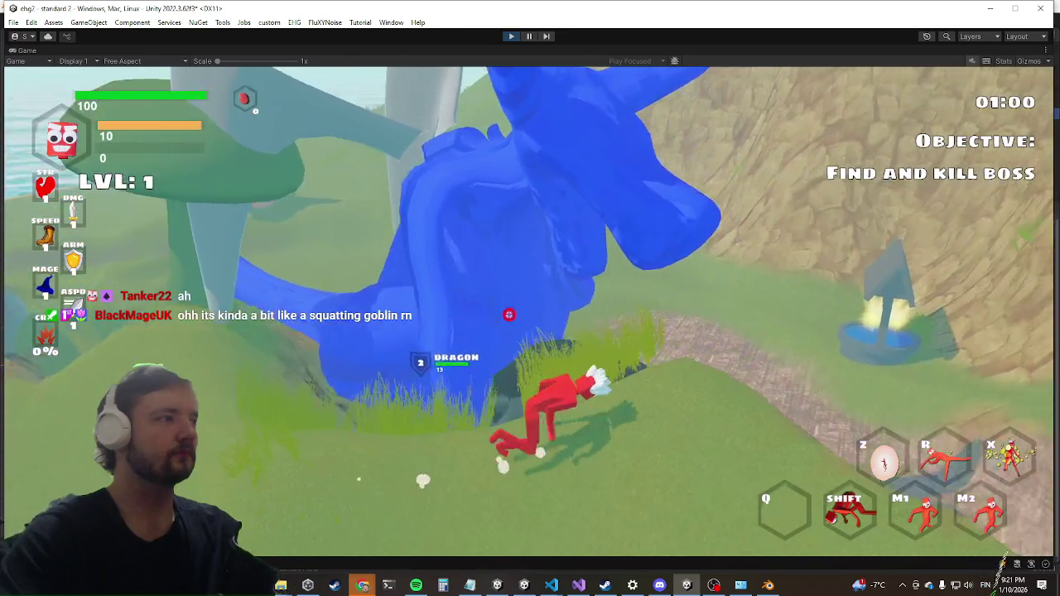
pyautogui.press('w')
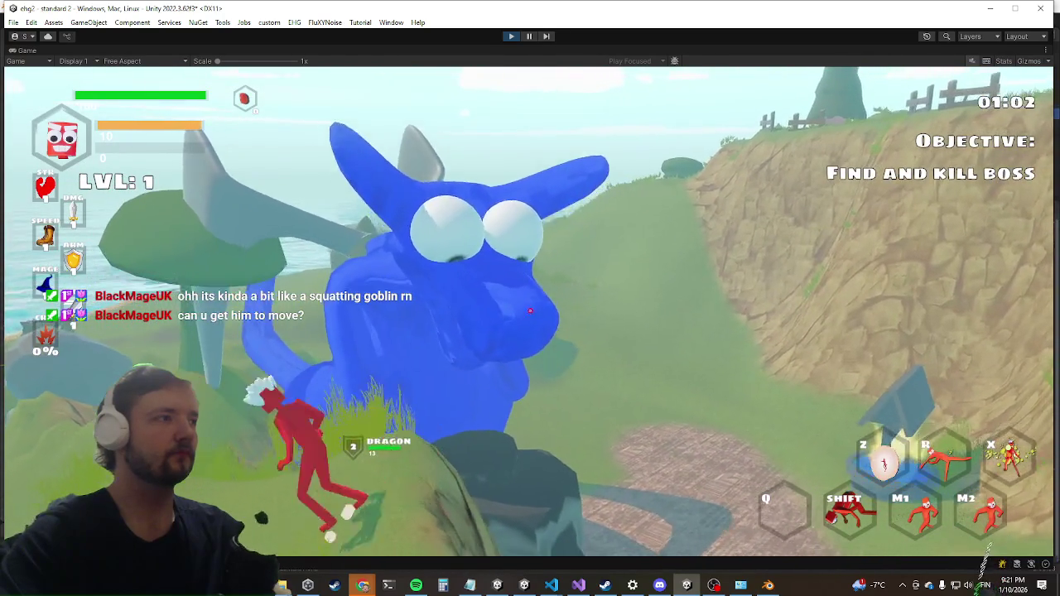
pyautogui.press('Escape')
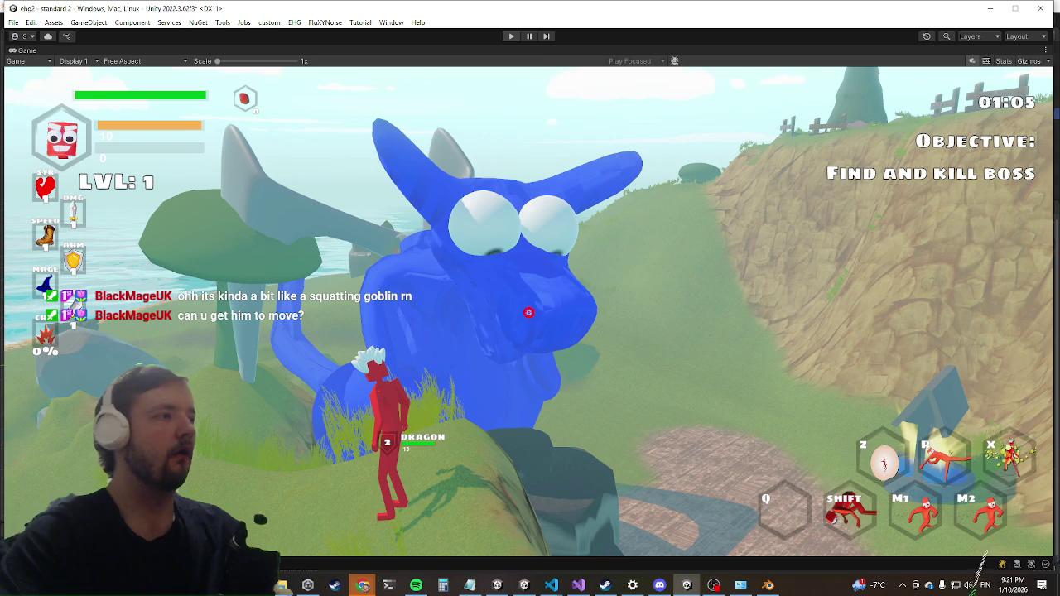
pyautogui.hotkey('ctrl', 'p')
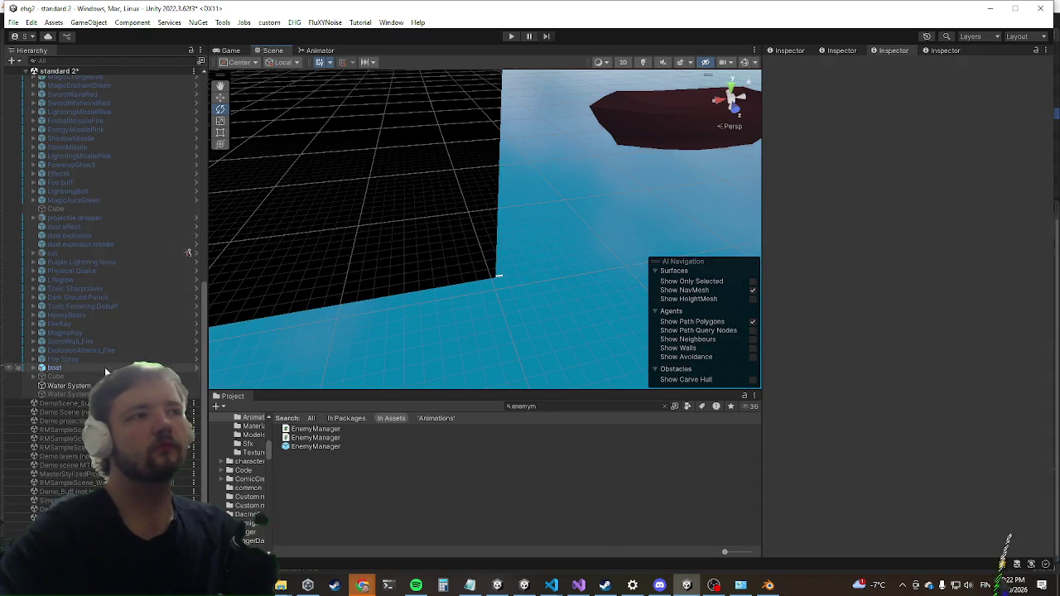
# Open the EnemyManager prefab and scroll its Hierarchy down to the encounter objects.
pyautogui.scroll(15, 114, 355)
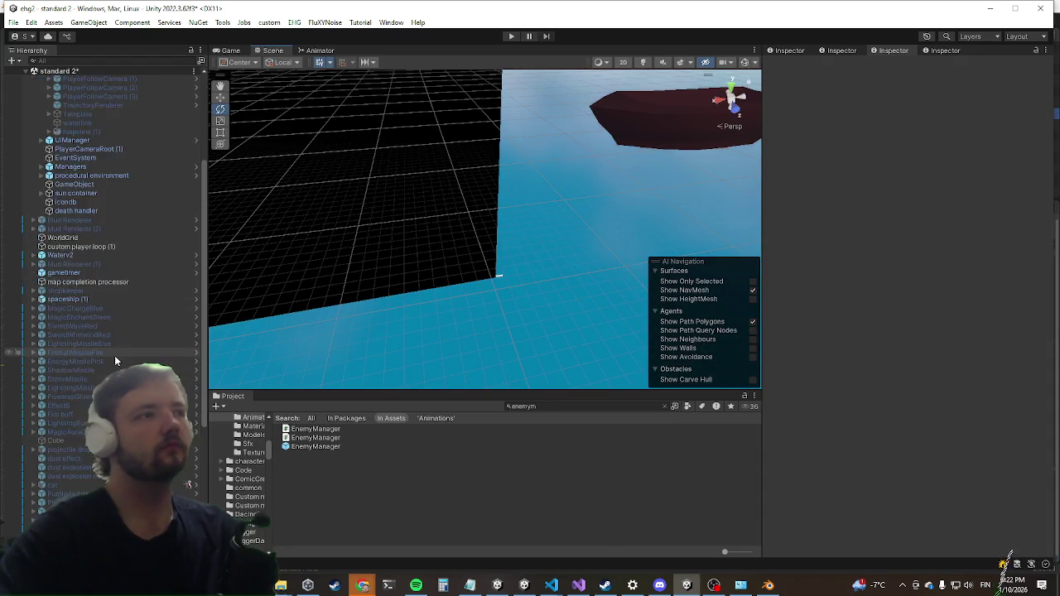
pyautogui.click(307, 447)
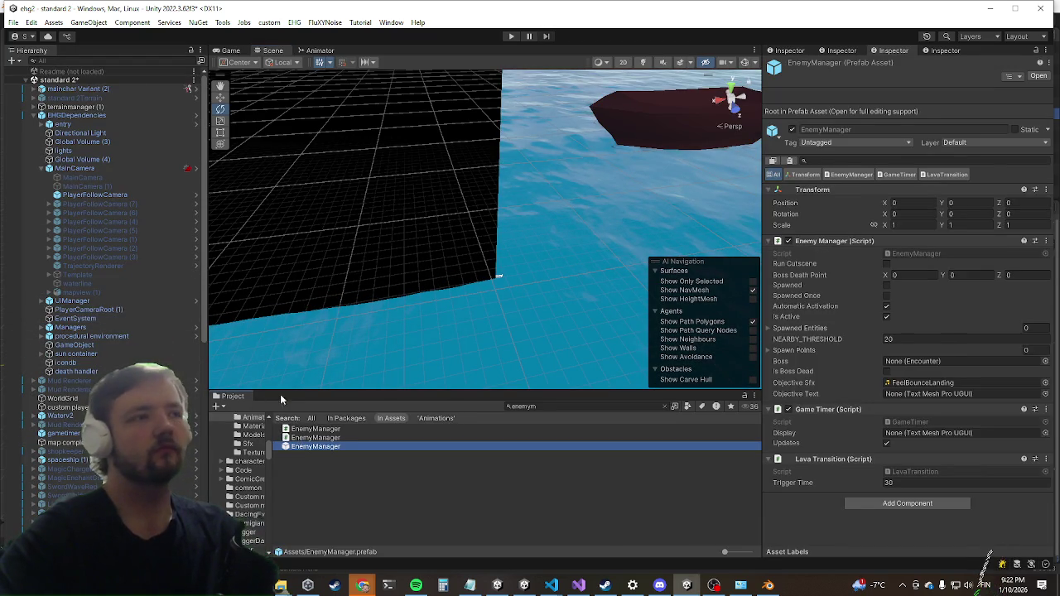
pyautogui.scroll(-10, 129, 344)
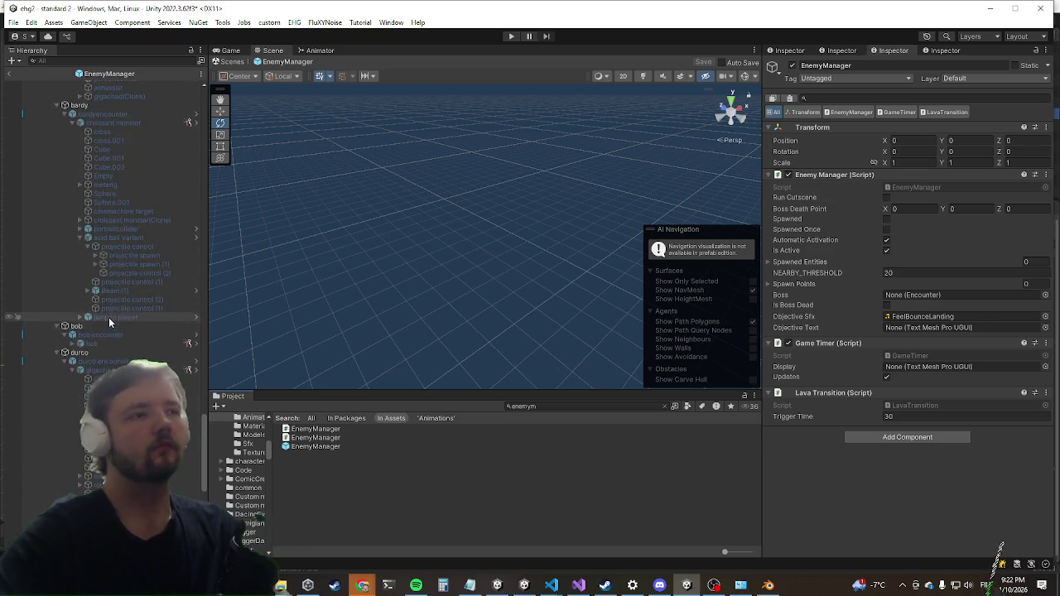
pyautogui.scroll(-10, 108, 320)
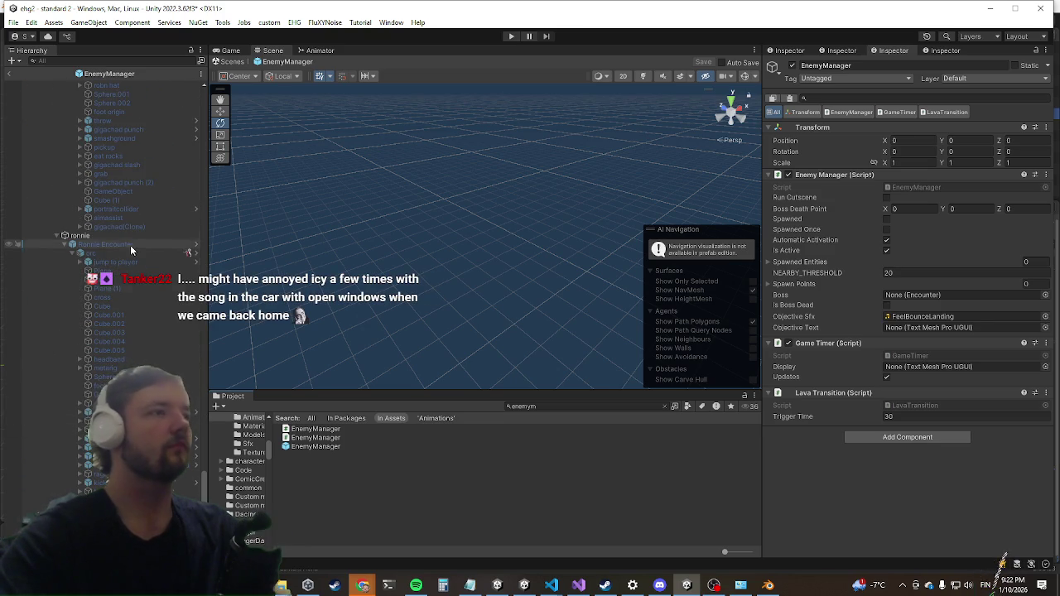
# On the dragon object, change Footstep Engine Max Velocity from 10 to 100.
pyautogui.click(188, 252)
pyautogui.scroll(-15, 840, 465)
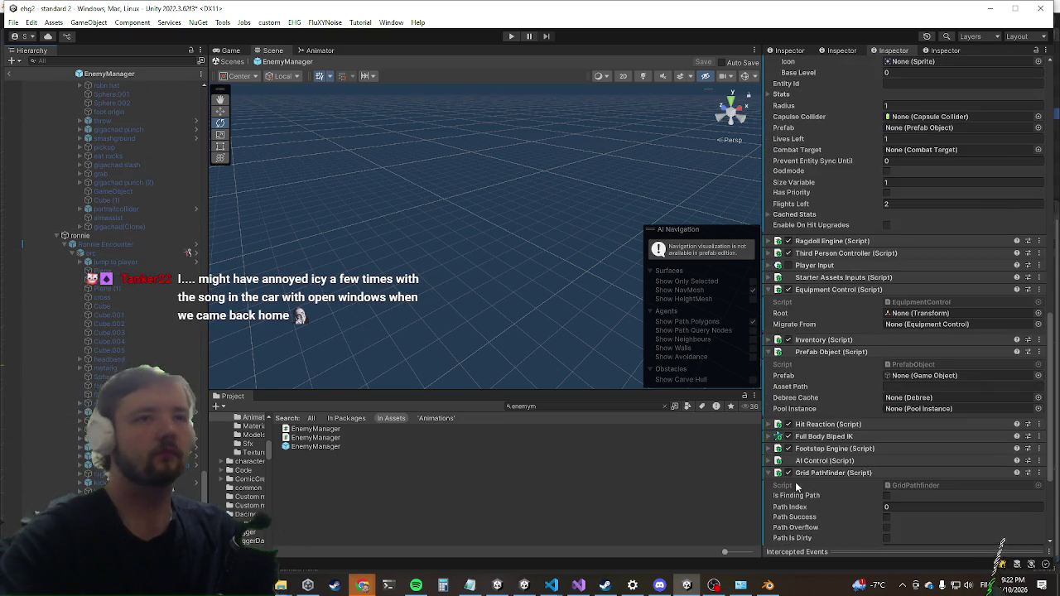
pyautogui.scroll(-5, 800, 489)
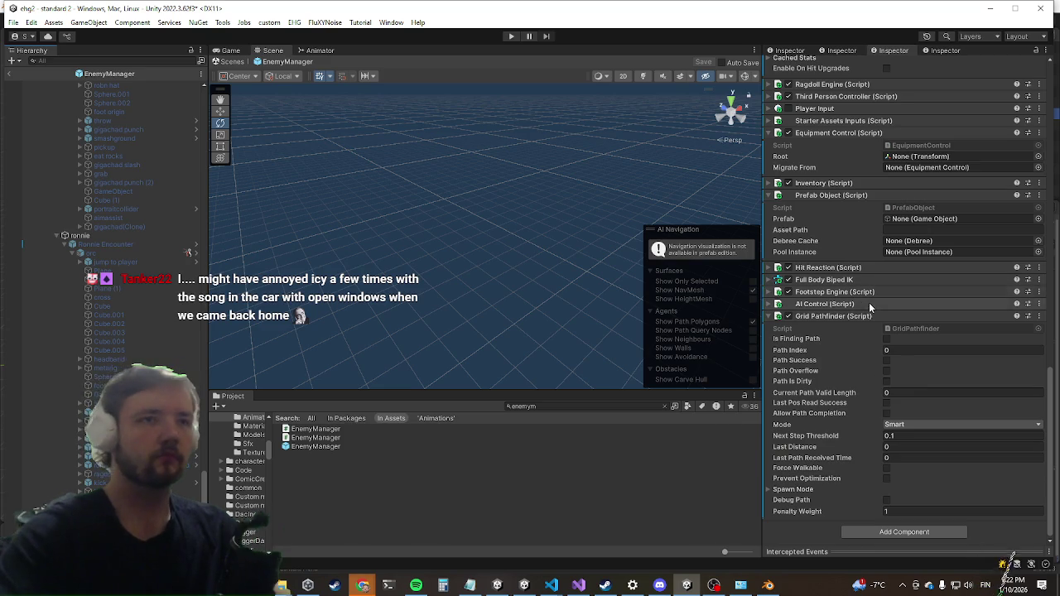
pyautogui.click(849, 316)
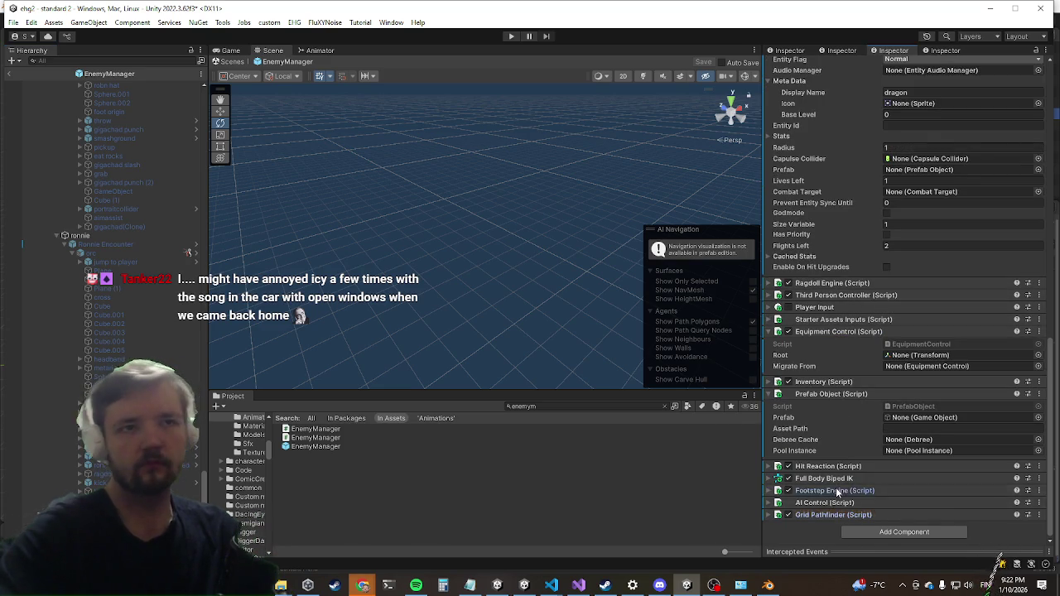
pyautogui.click(836, 491)
pyautogui.scroll(-5, 864, 396)
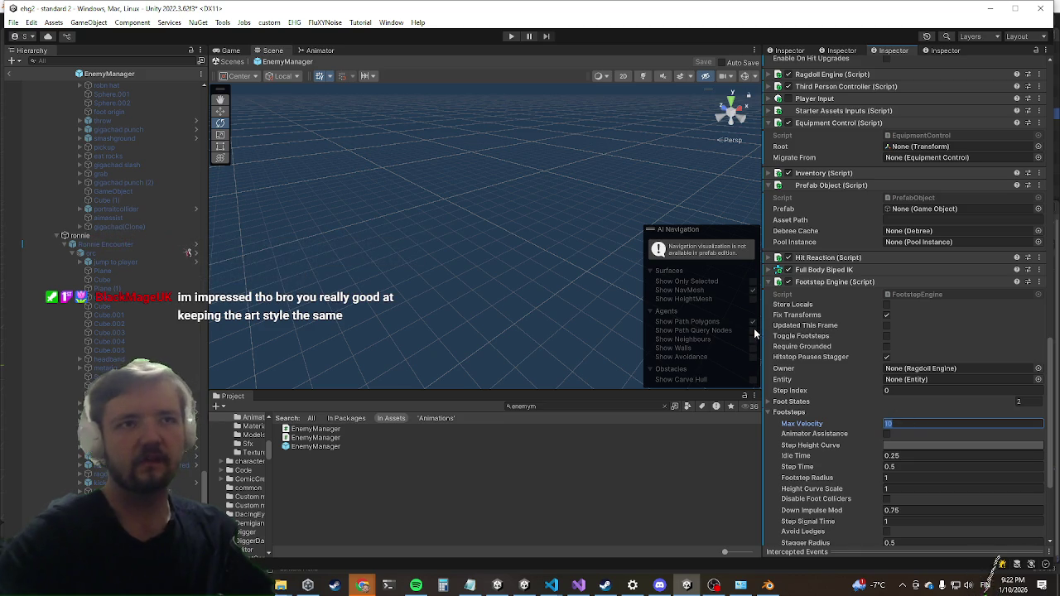
pyautogui.write('0')
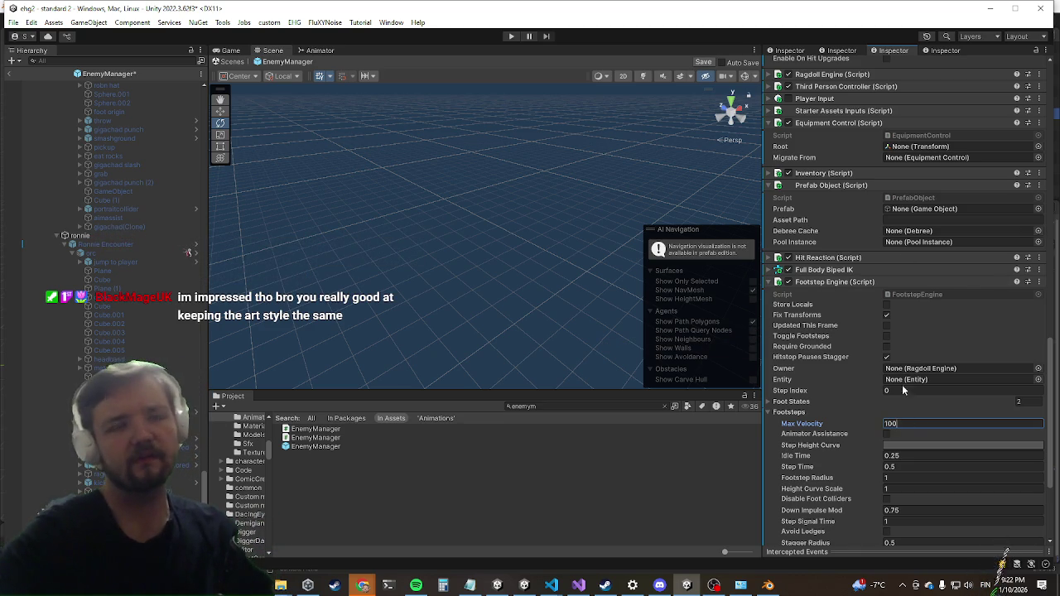
pyautogui.click(835, 282)
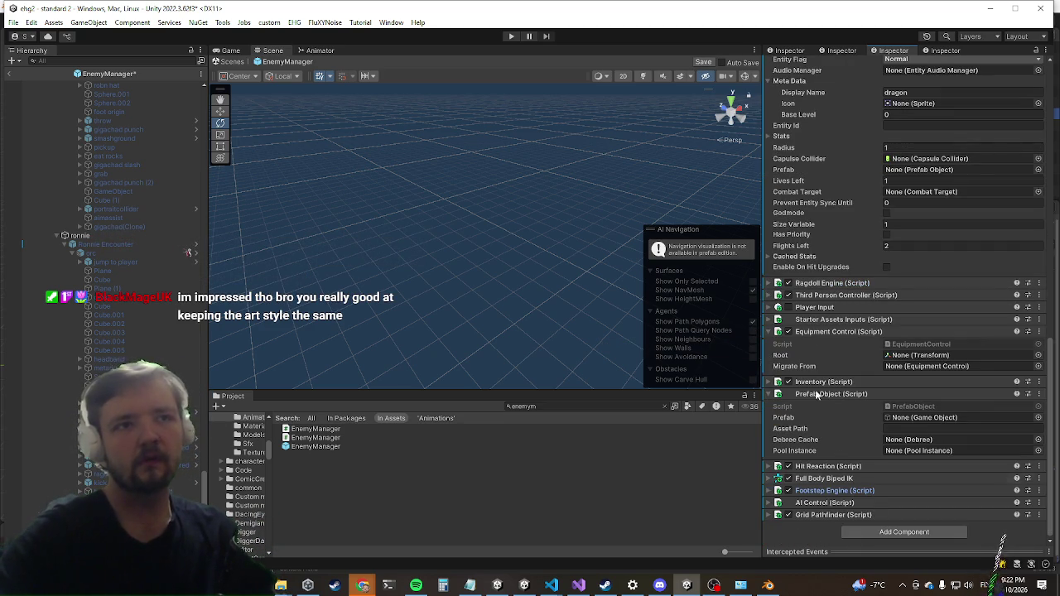
pyautogui.scroll(6, 863, 216)
pyautogui.scroll(-3, 846, 283)
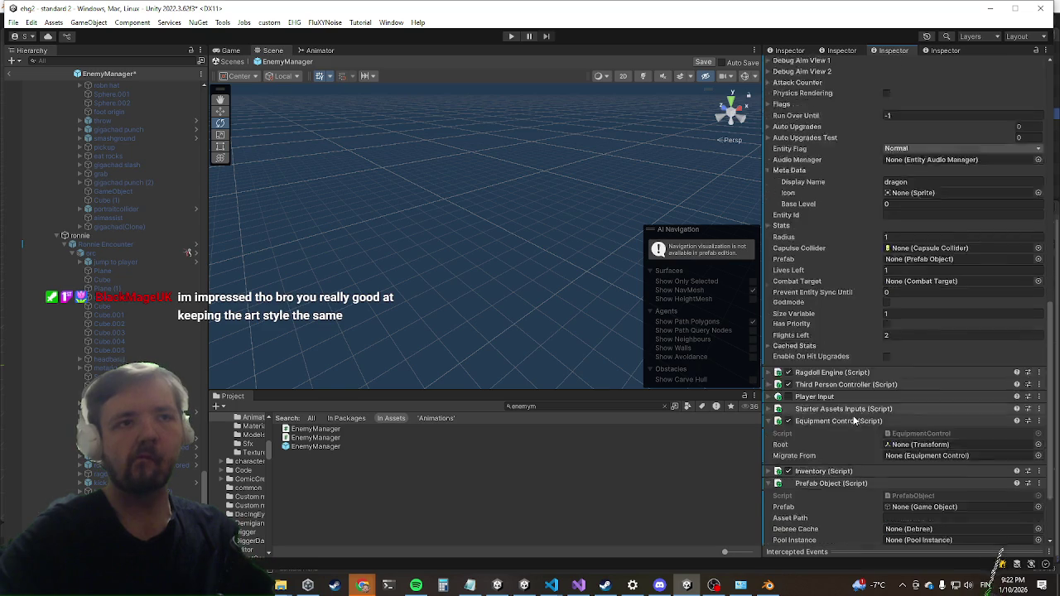
pyautogui.scroll(-3, 831, 363)
pyautogui.scroll(8, 829, 373)
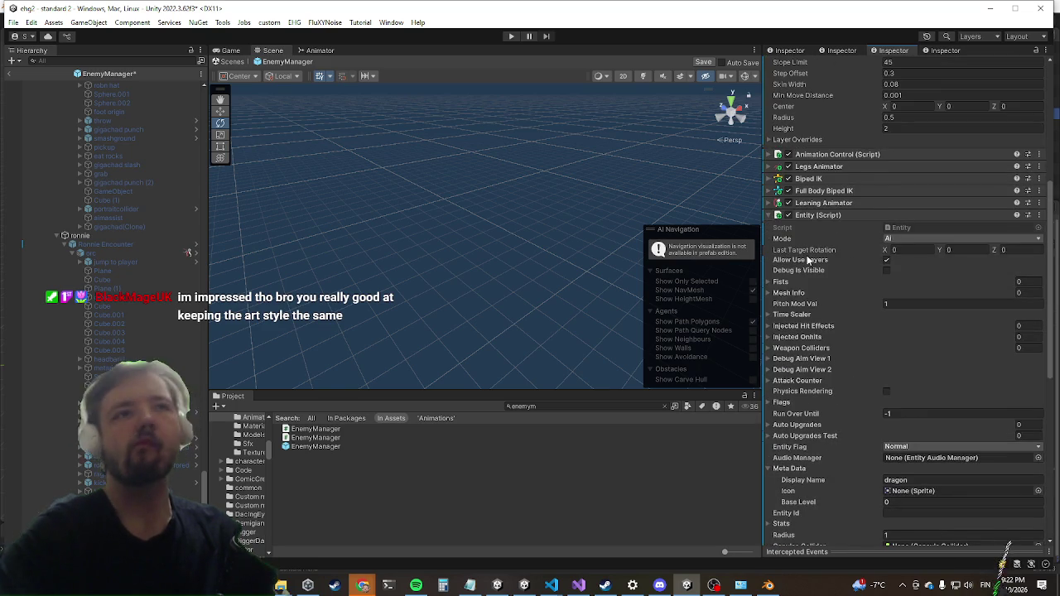
# Collapse Entity and expand the AI Control component to review its phases.
pyautogui.click(816, 215)
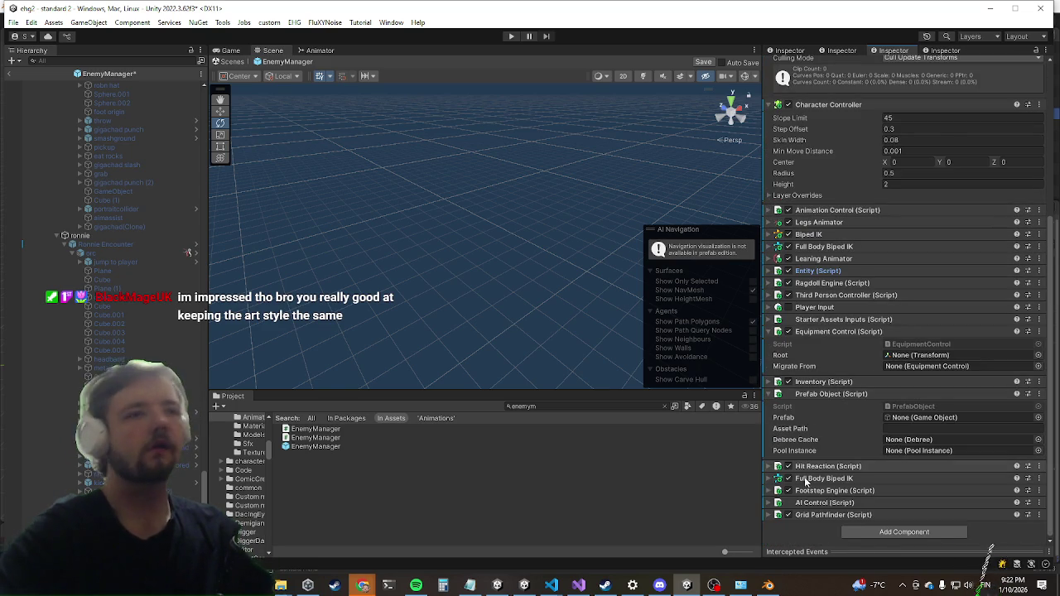
pyautogui.click(814, 502)
pyautogui.scroll(-5, 861, 265)
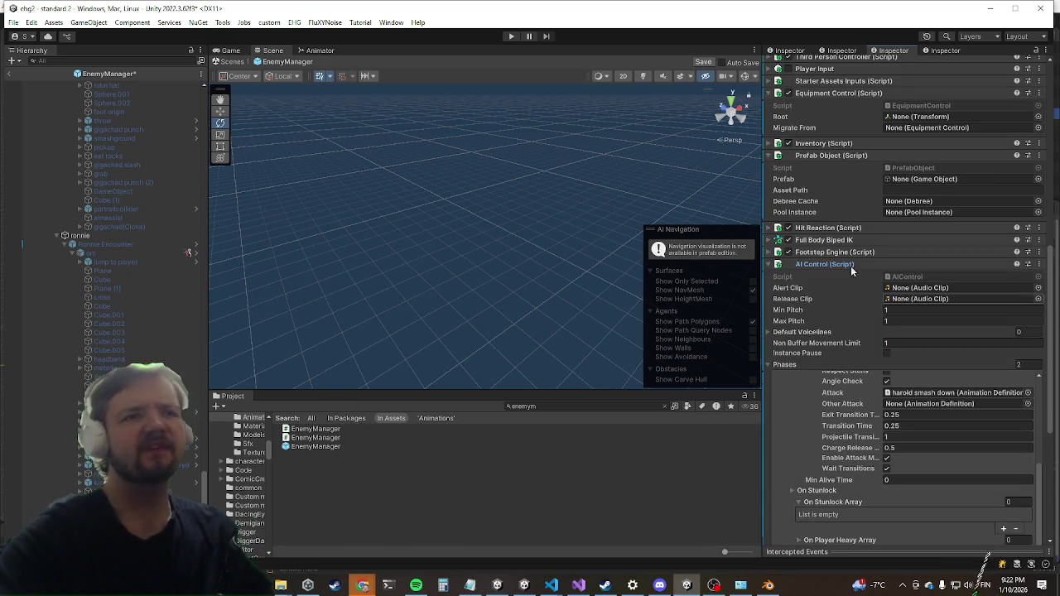
pyautogui.scroll(-3, 837, 232)
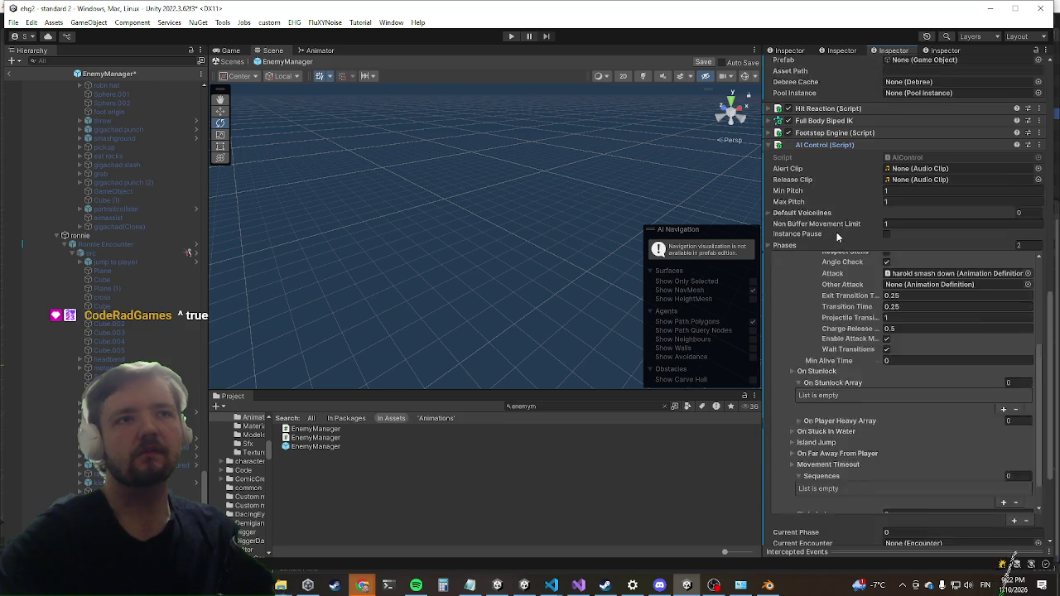
pyautogui.scroll(6, 823, 318)
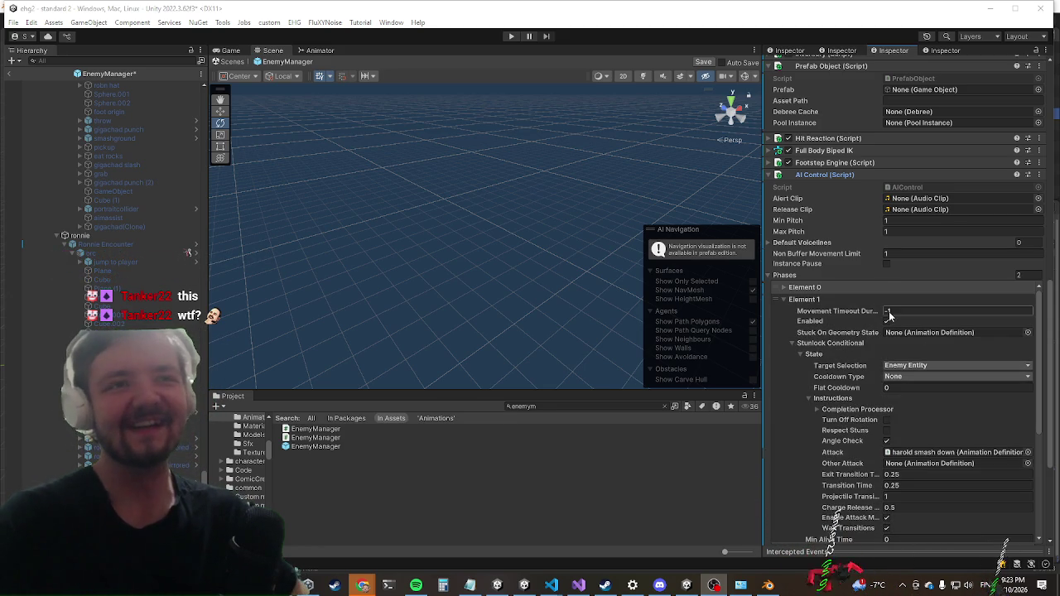
pyautogui.scroll(3, 818, 390)
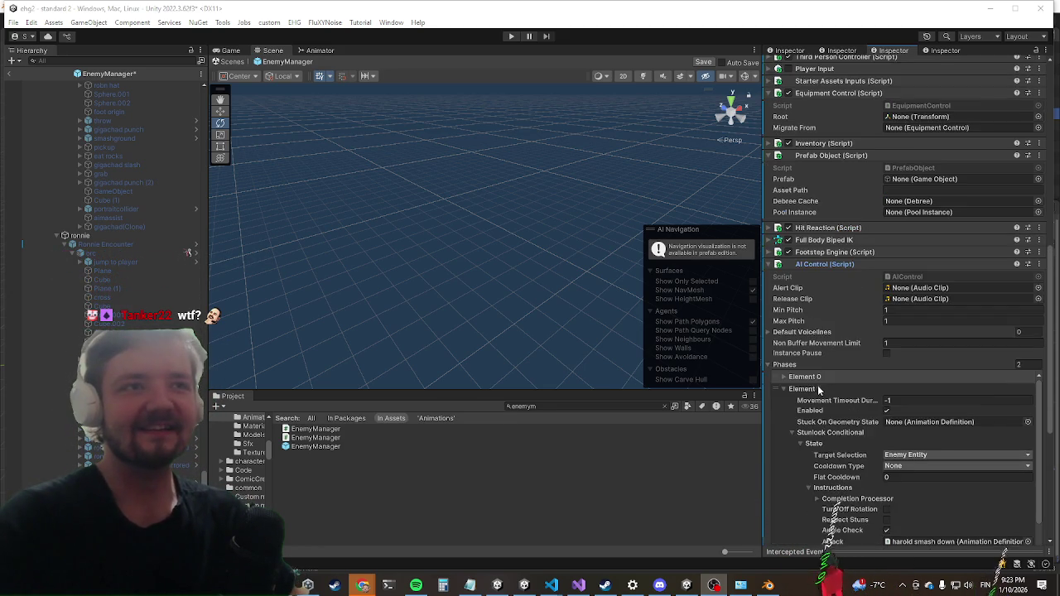
pyautogui.scroll(-5, 819, 389)
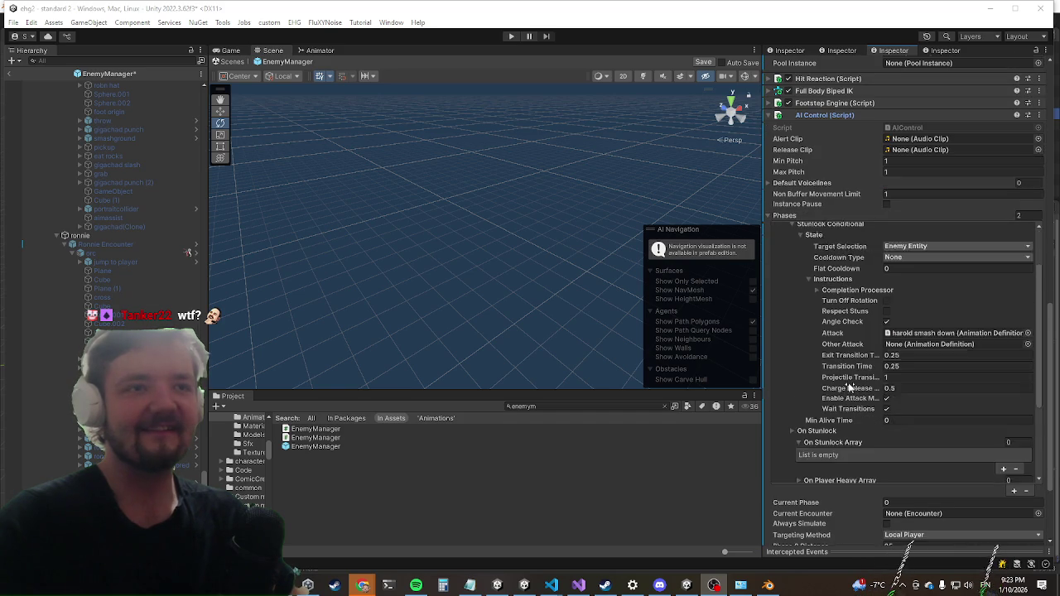
pyautogui.scroll(-2, 849, 382)
pyautogui.scroll(-2, 861, 323)
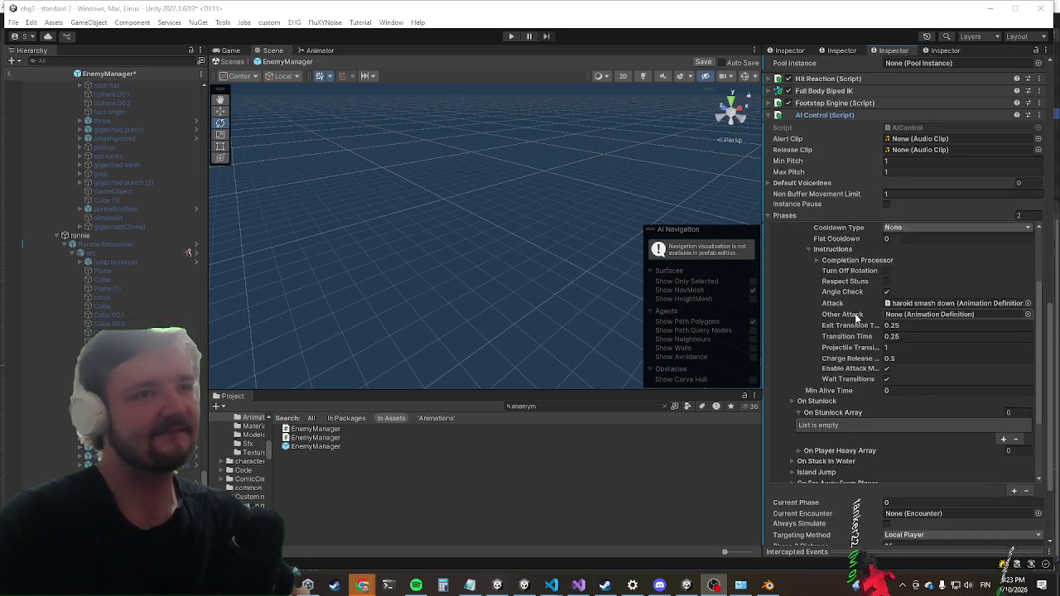
pyautogui.scroll(4, 853, 311)
# Fold the phase Instructions and select AI phase Element 1.
pyautogui.click(838, 279)
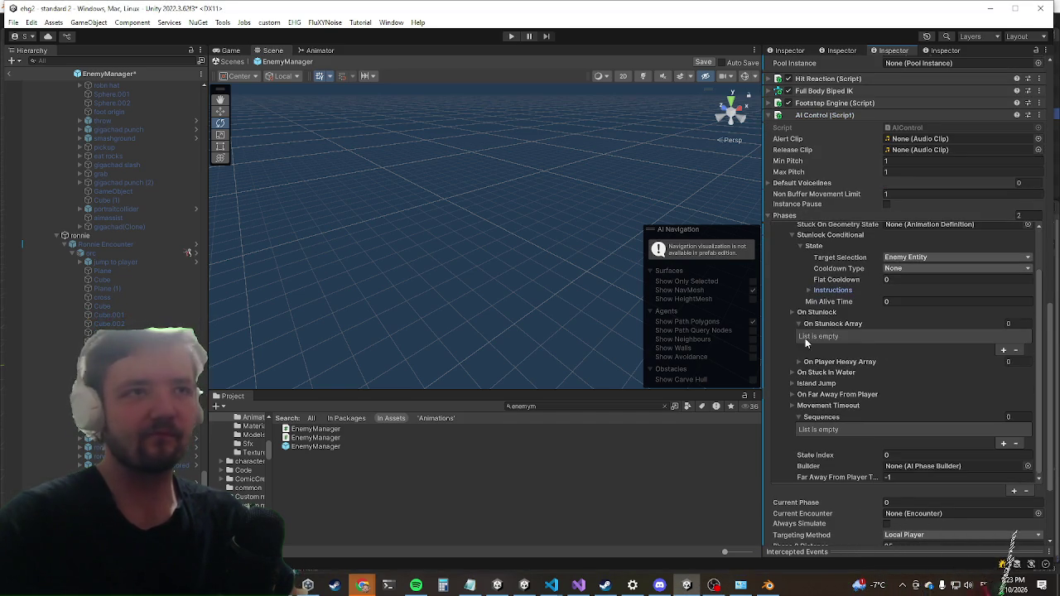
pyautogui.scroll(3, 797, 314)
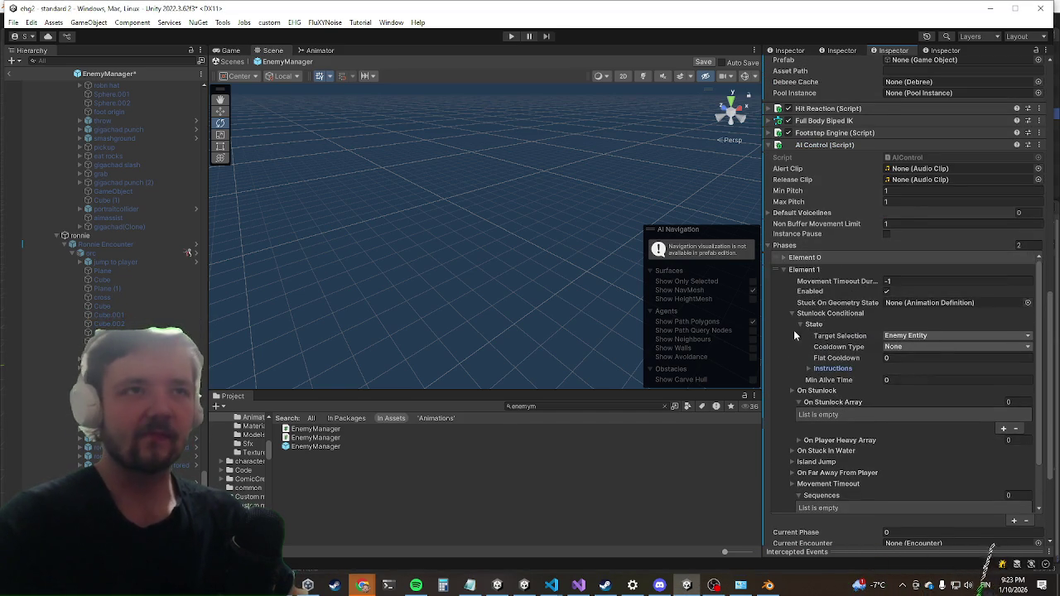
pyautogui.click(809, 369)
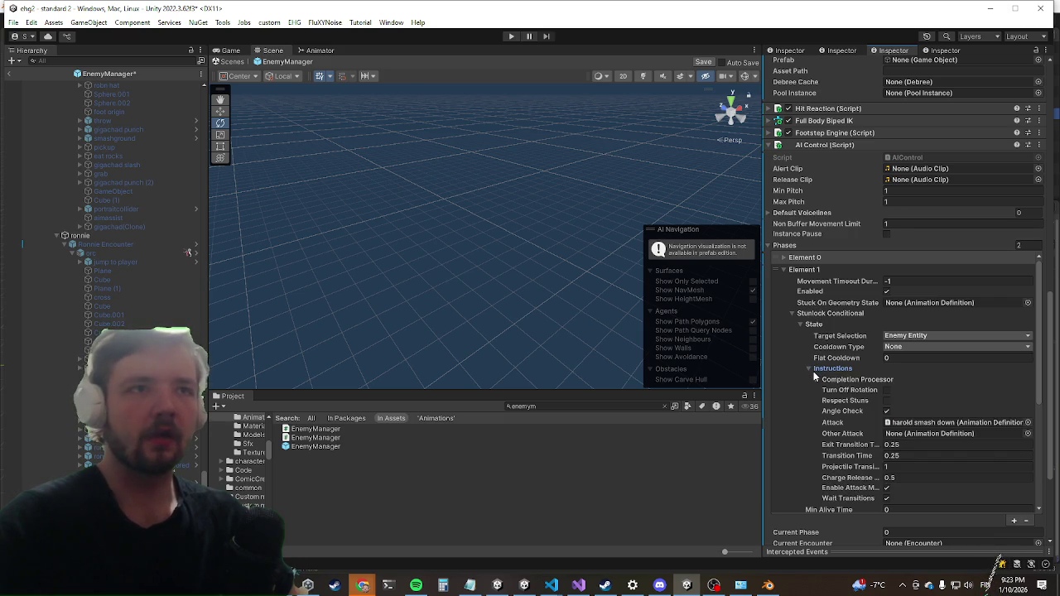
pyautogui.click(899, 425)
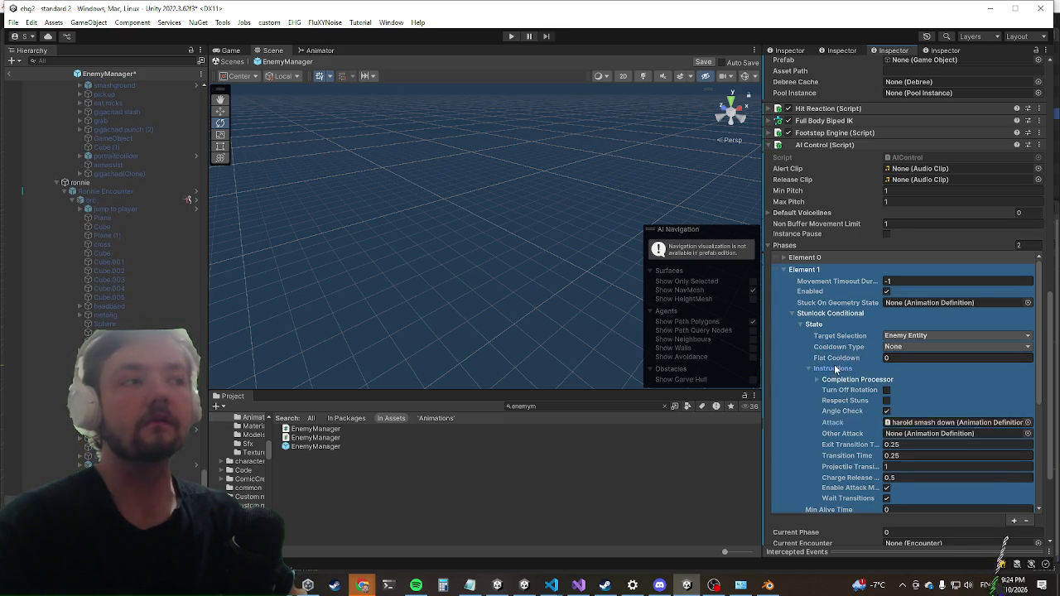
pyautogui.click(836, 369)
pyautogui.scroll(-2, 816, 406)
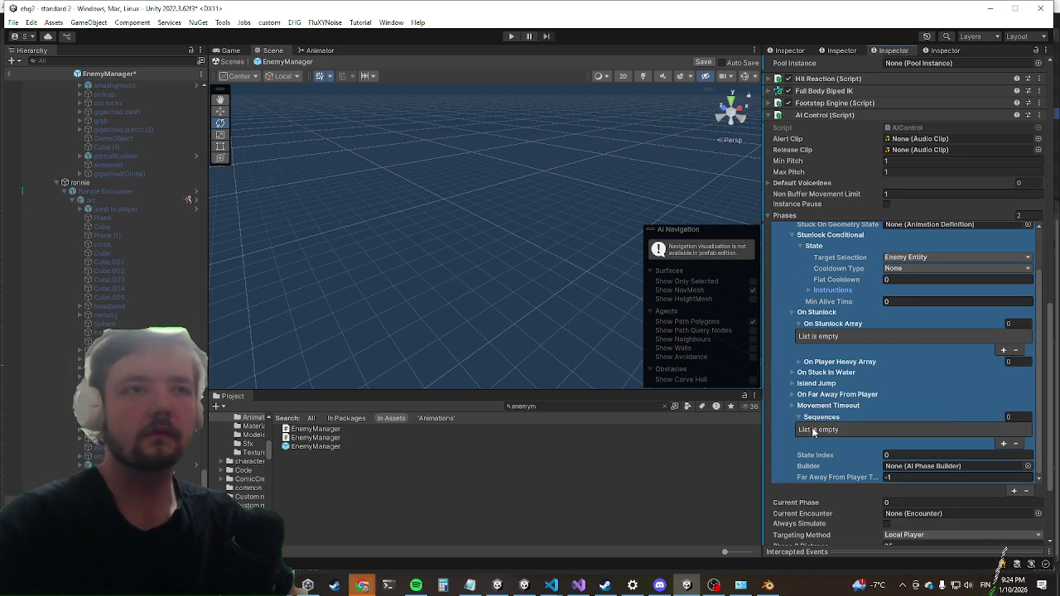
# Add a Sequences entry and assign HAROLD FIGHT BACK as its attack.
pyautogui.click(1004, 443)
pyautogui.scroll(-3, 858, 444)
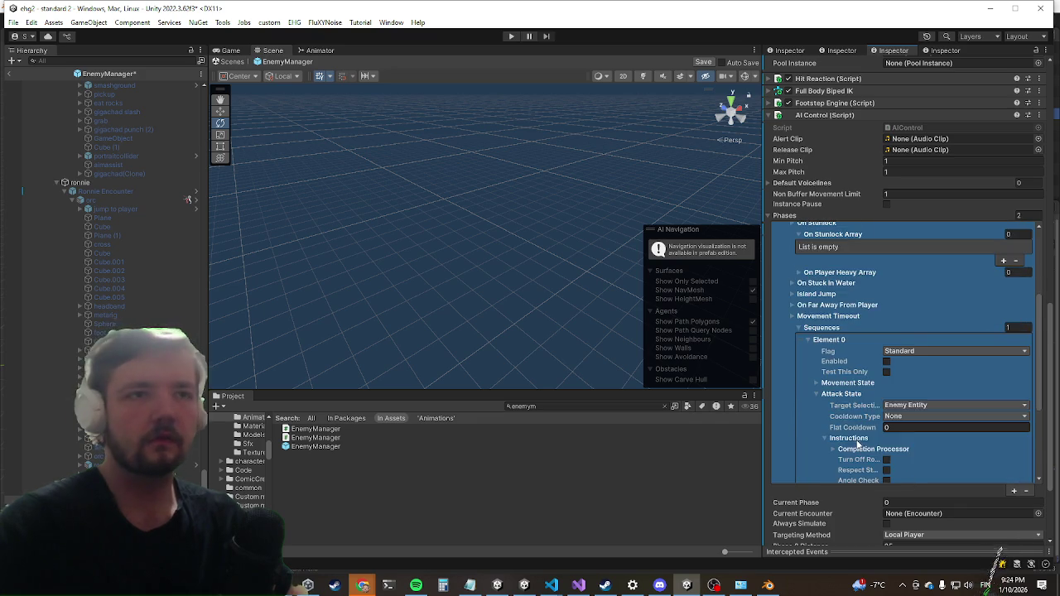
pyautogui.scroll(-2, 857, 437)
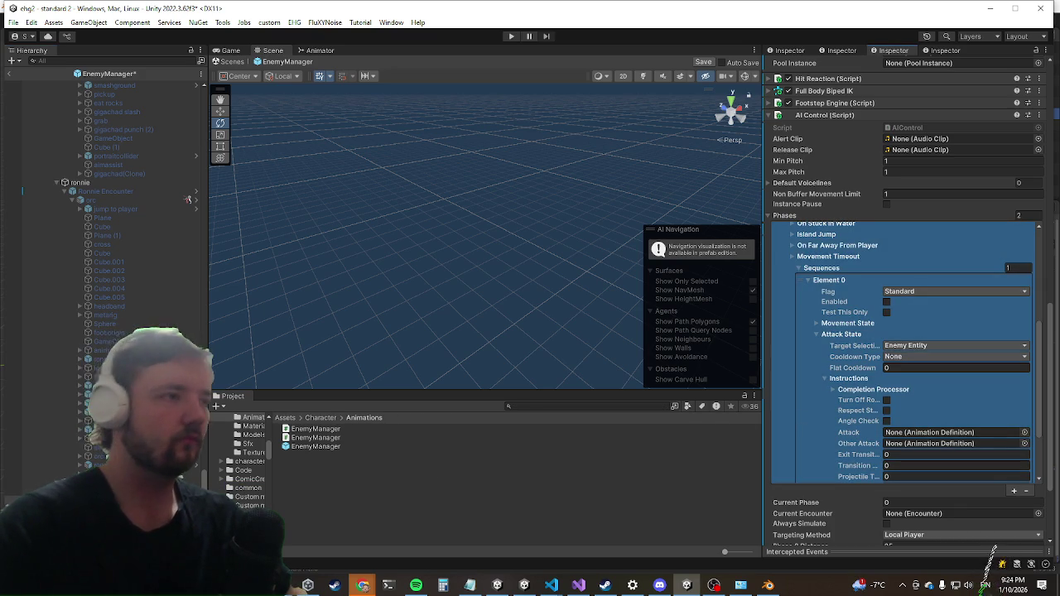
pyautogui.moveTo(916, 441); pyautogui.dragTo(940, 432)
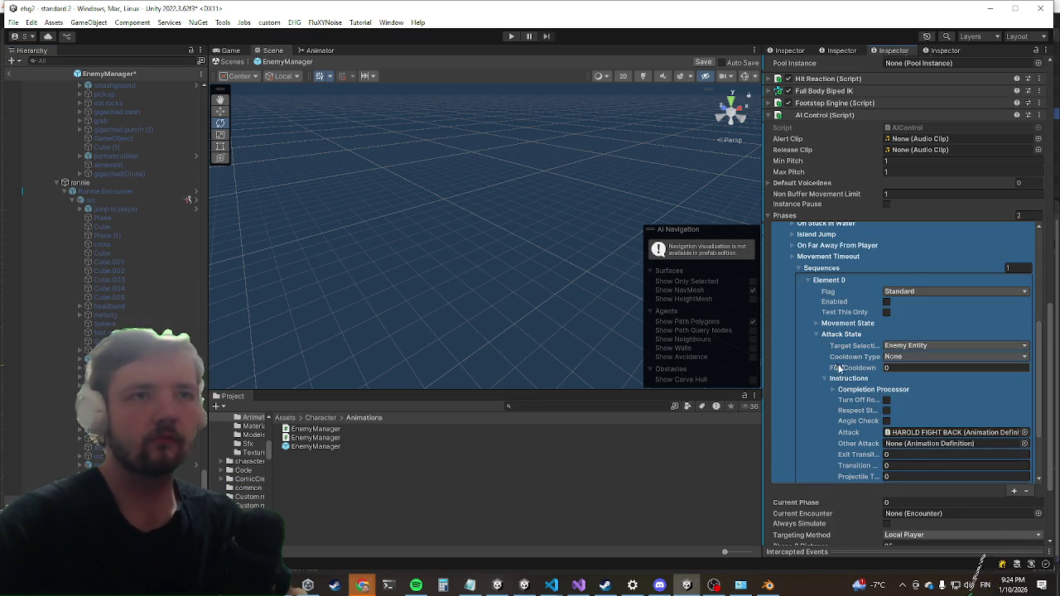
# Expand Movement State and set the Inner and Outer Buffer to 6.
pyautogui.scroll(-2, 845, 332)
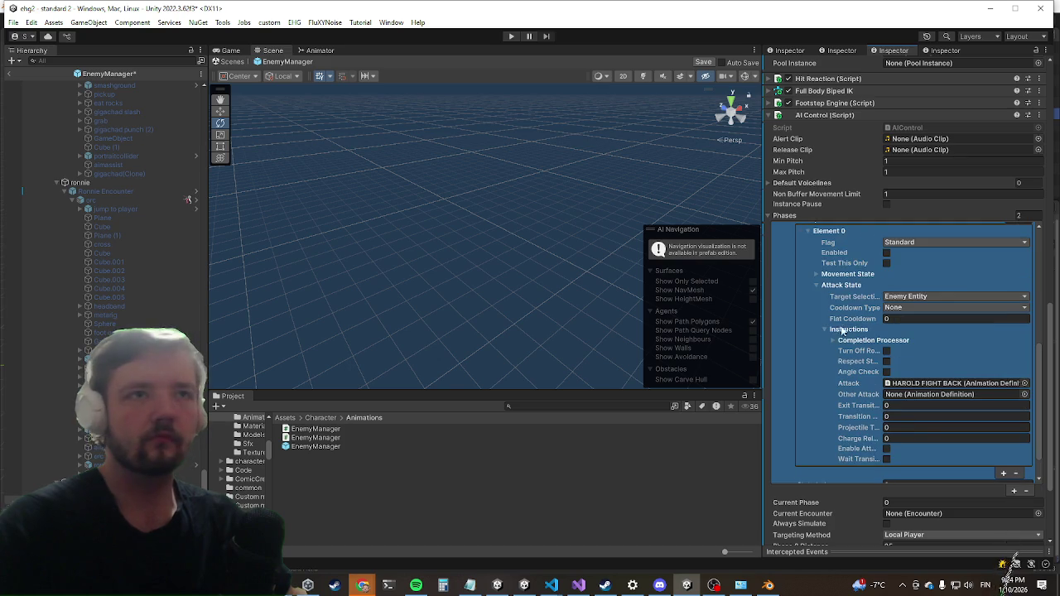
pyautogui.click(831, 276)
pyautogui.scroll(6, 914, 291)
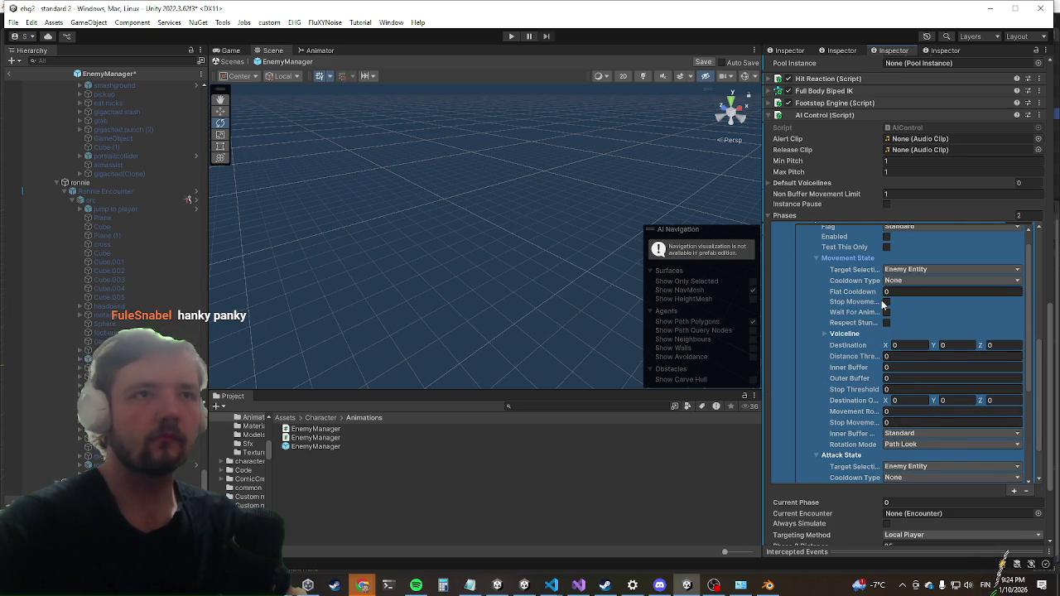
pyautogui.click(902, 368)
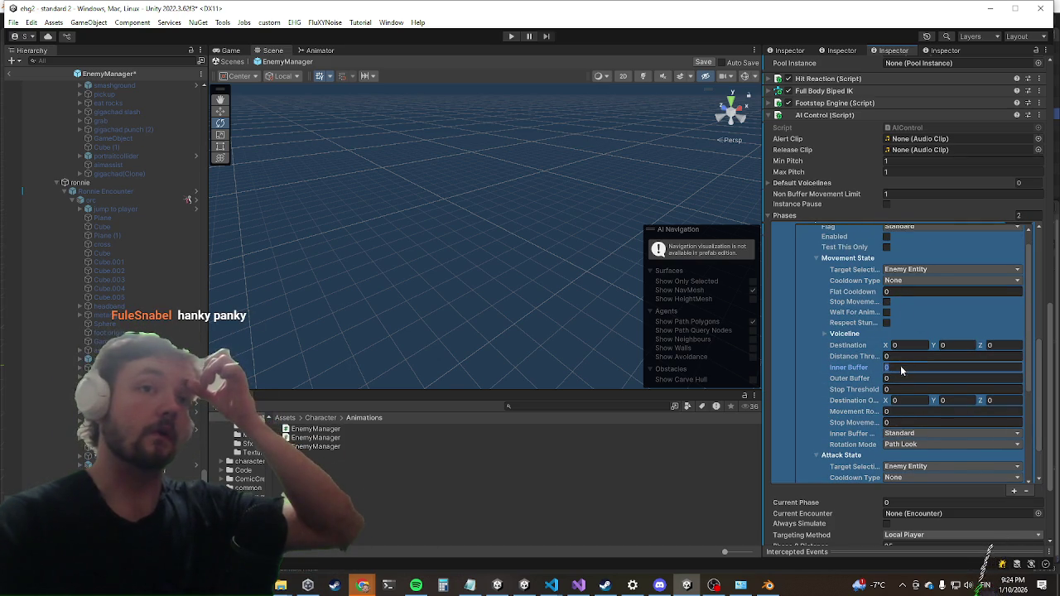
pyautogui.scroll(2, 862, 331)
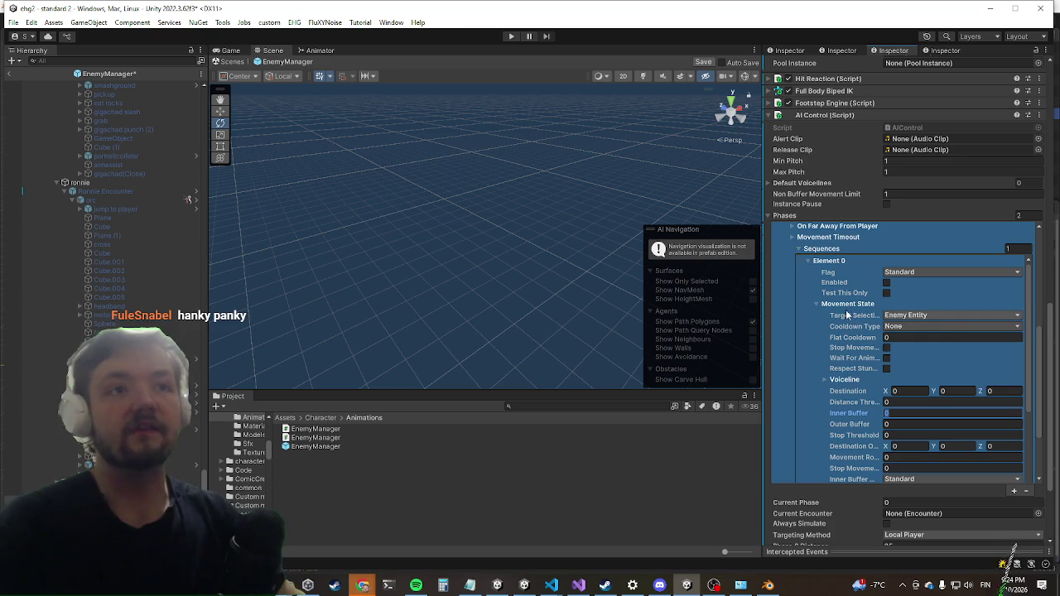
pyautogui.rightClick(847, 308)
pyautogui.click(901, 411)
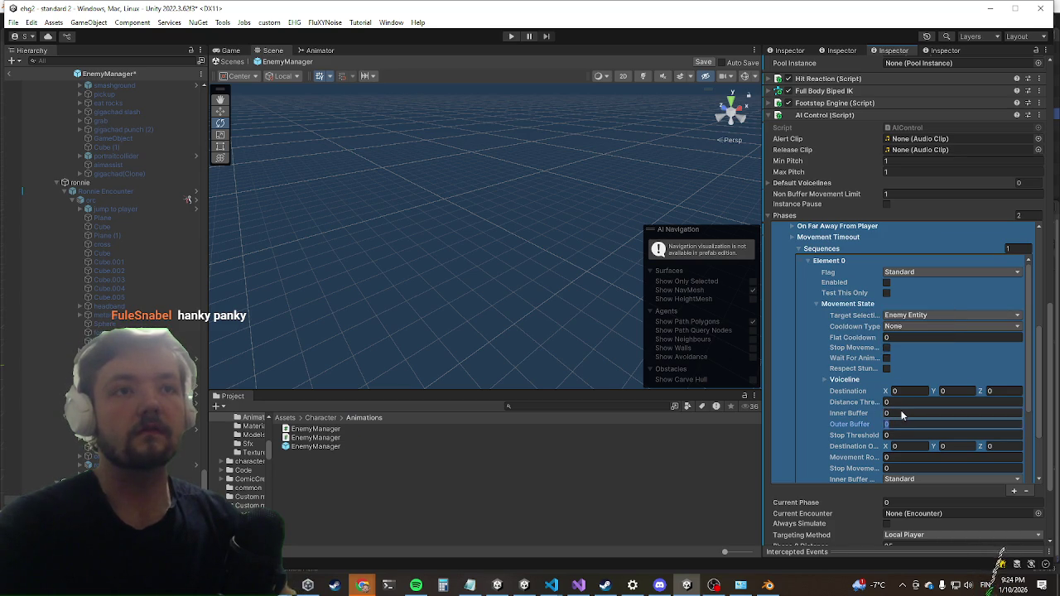
pyautogui.write('3')
pyautogui.click(897, 425)
pyautogui.write('6')
# Set Distance Threshold to 8 and keep Cooldown Type at None.
pyautogui.click(904, 402)
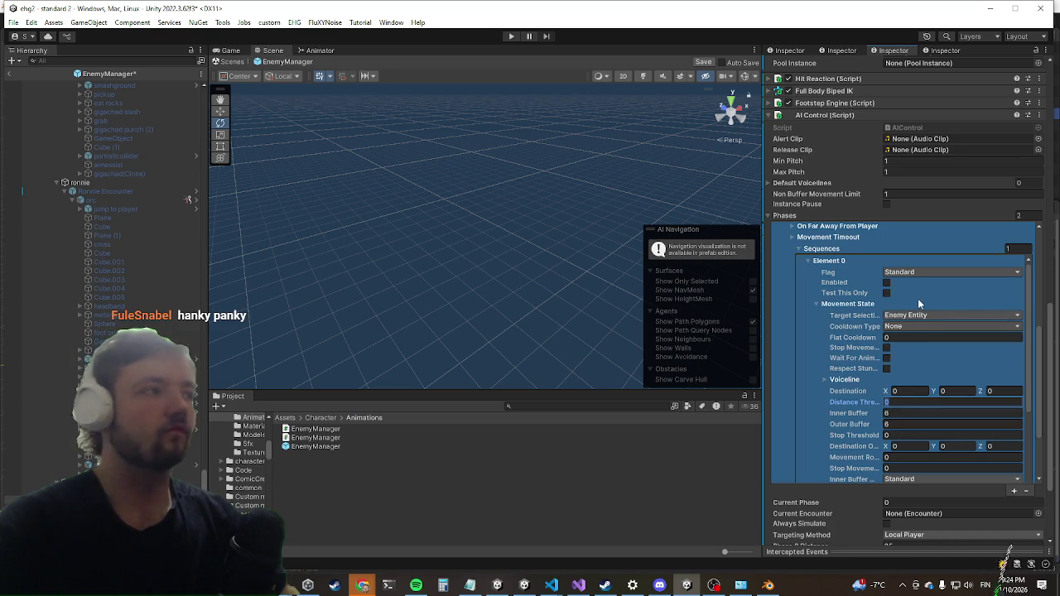
pyautogui.write('8')
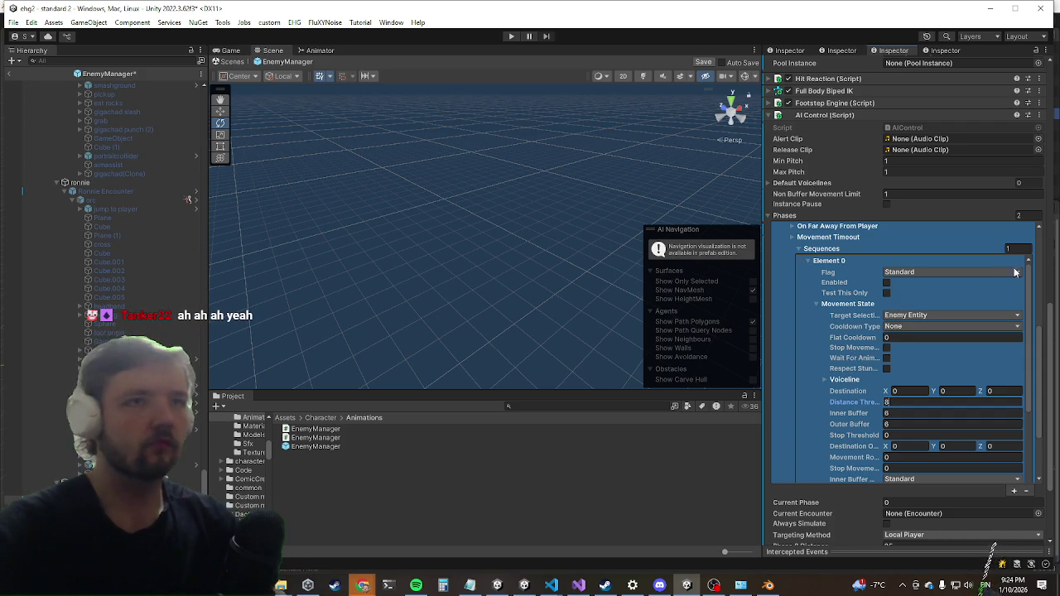
pyautogui.click(909, 330)
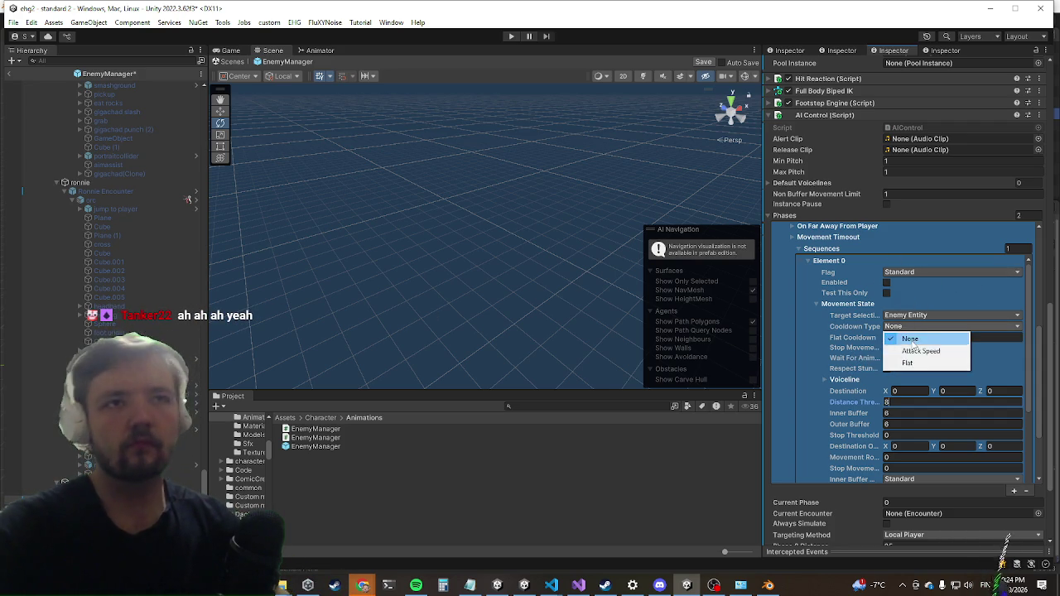
pyautogui.click(901, 338)
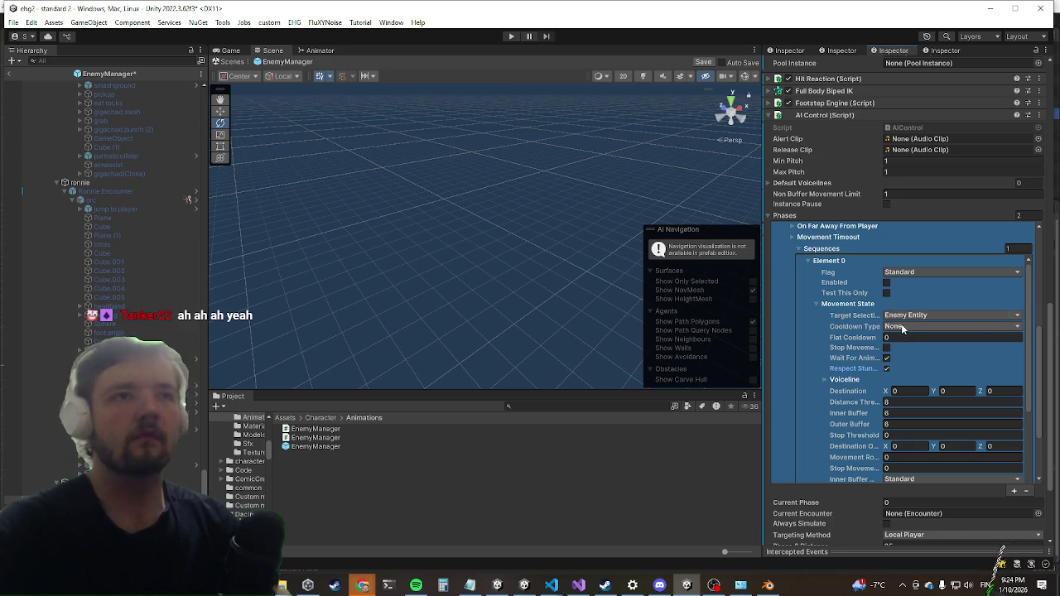
pyautogui.scroll(-3, 902, 331)
pyautogui.scroll(-2, 911, 315)
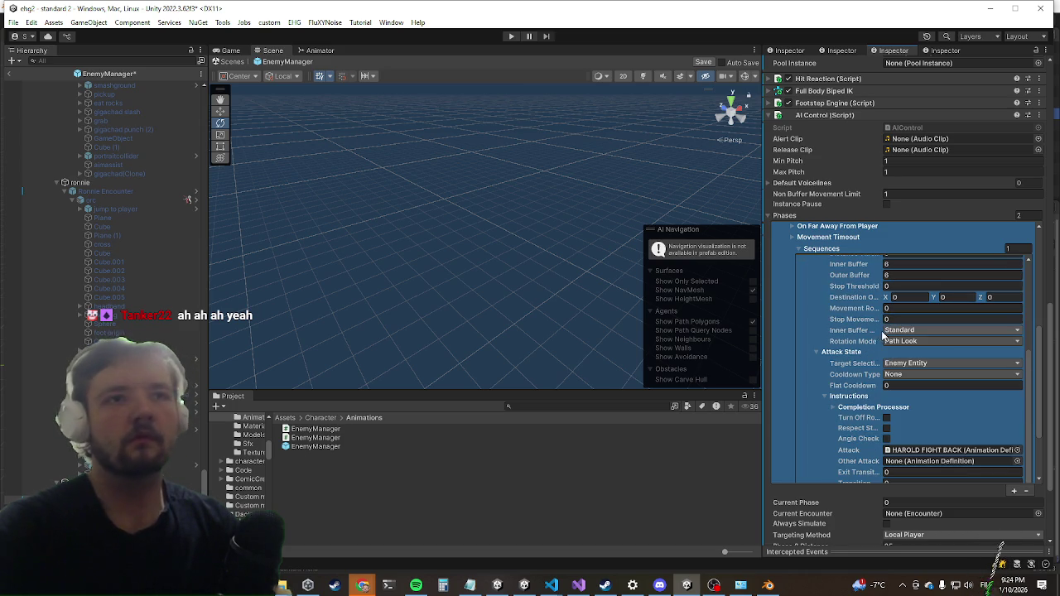
pyautogui.scroll(-2, 896, 335)
pyautogui.scroll(-3, 899, 336)
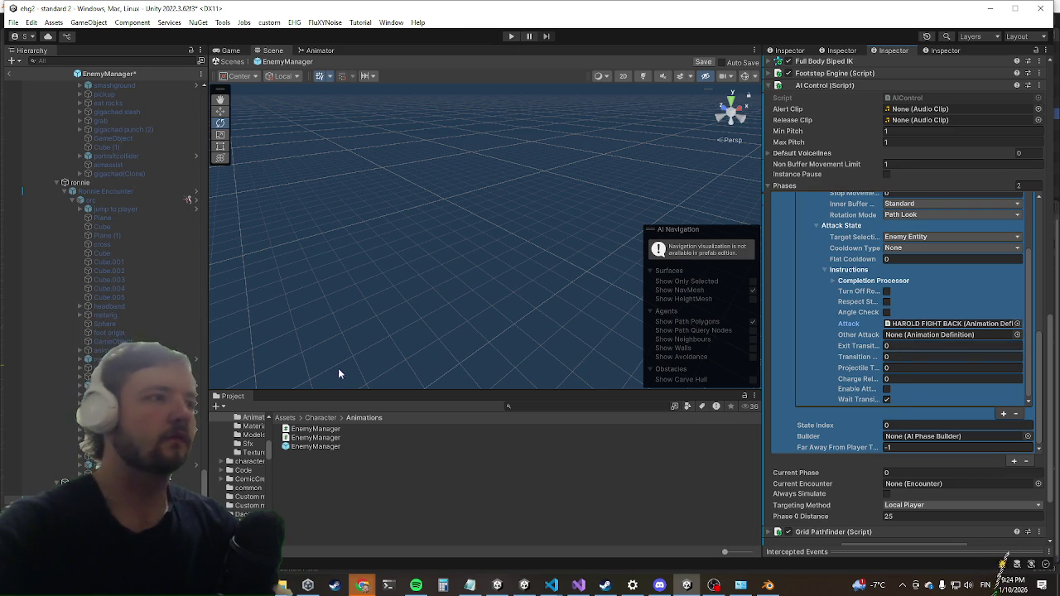
# Exit Prefab Mode back to the standard 2 scene and start Play mode.
pyautogui.click(372, 283)
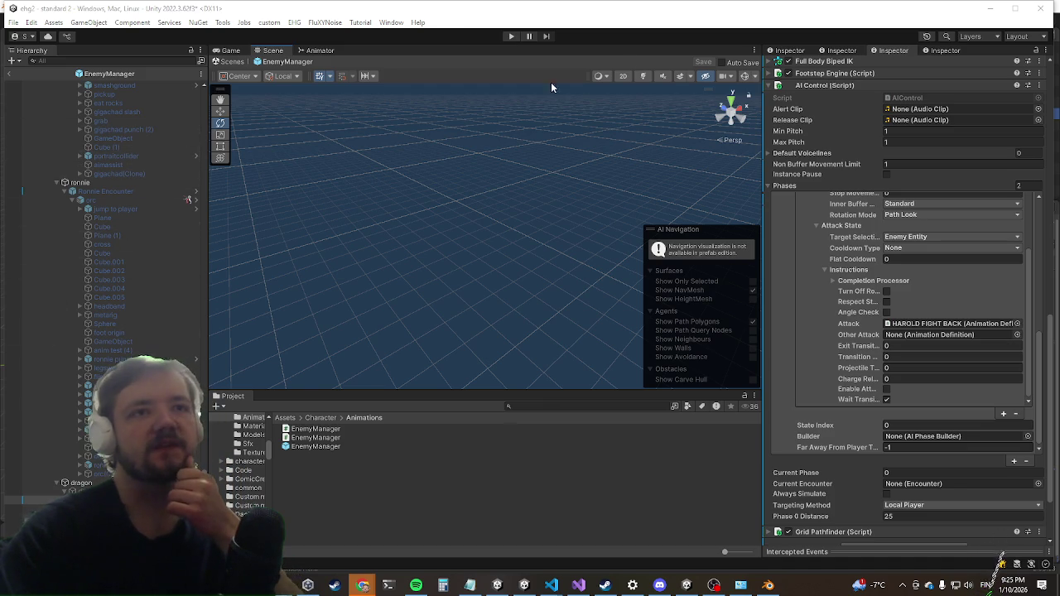
pyautogui.click(8, 73)
pyautogui.click(510, 36)
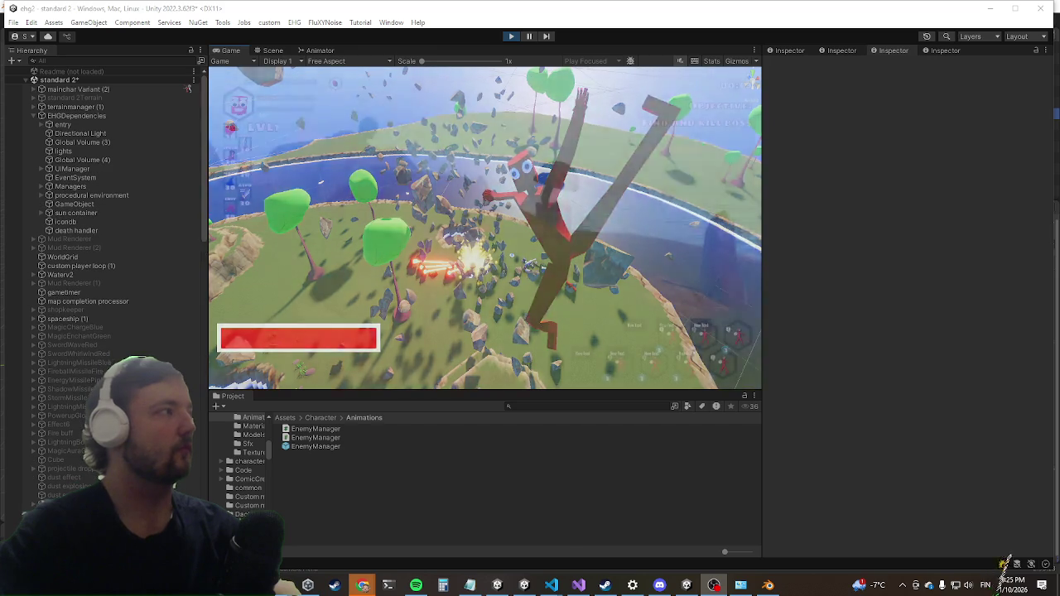
# Maximize the Game view and clear the enemy wave with the console's killwave command.
pyautogui.hotkey('shift', 'space')
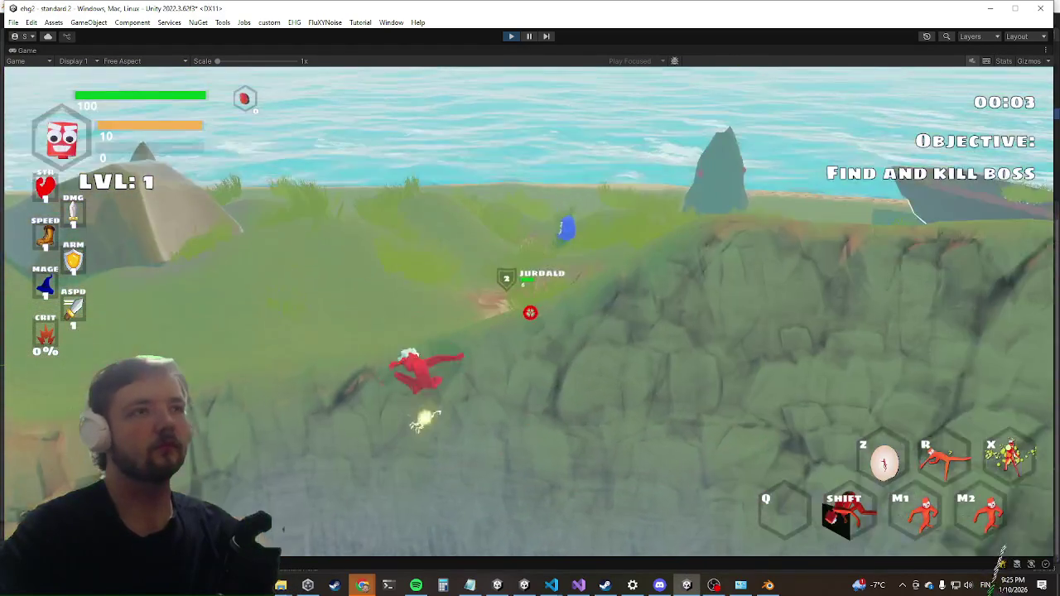
pyautogui.press('`')
pyautogui.write('killwave')
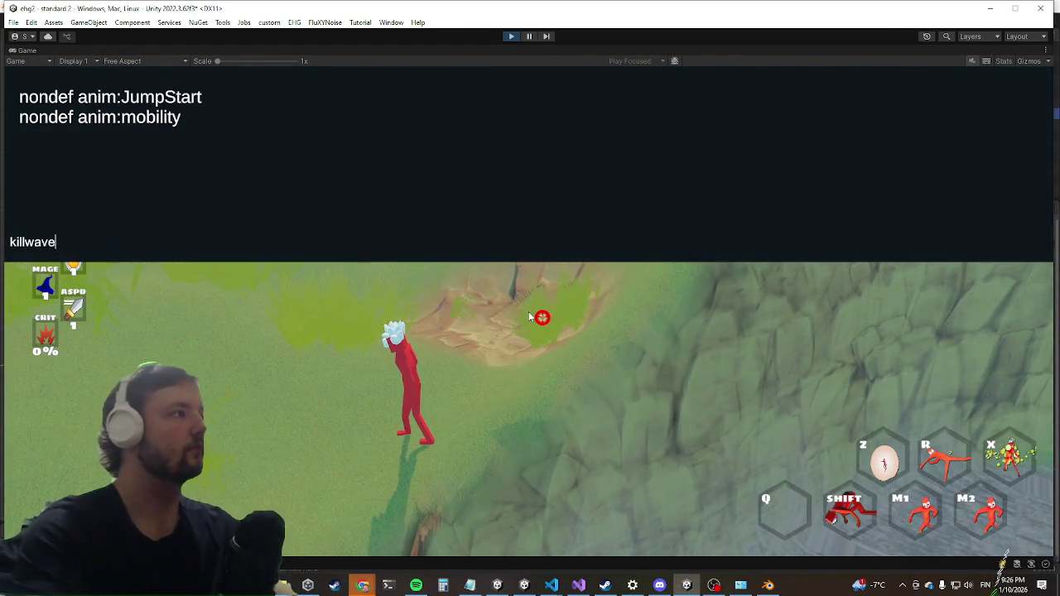
pyautogui.press('Return')
pyautogui.press('`')
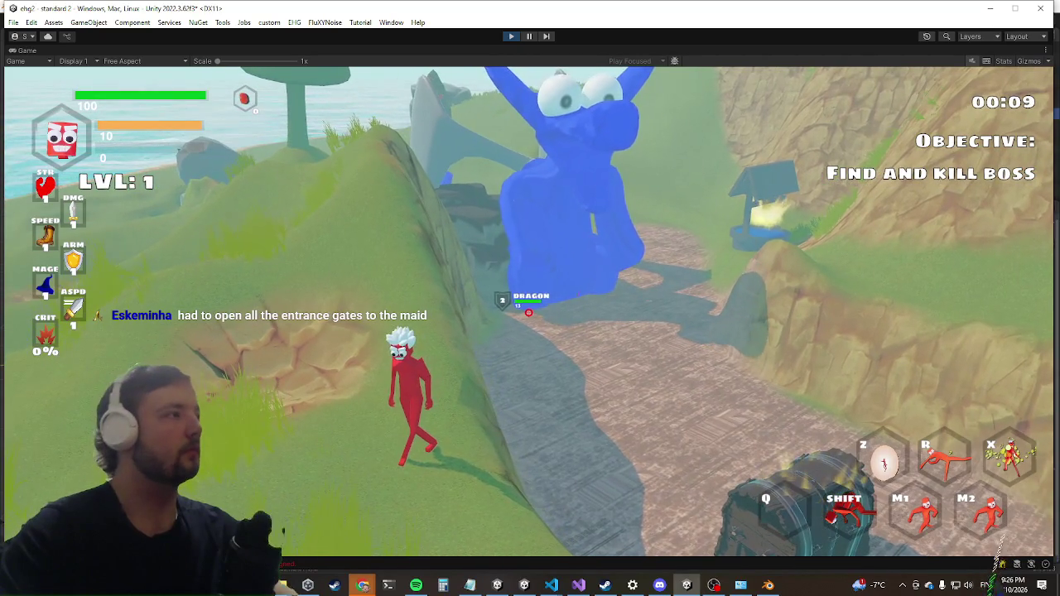
# Run the character across the grass and up the hill to the blue dragon, then restore the layout.
pyautogui.press('shift')
pyautogui.press('w')
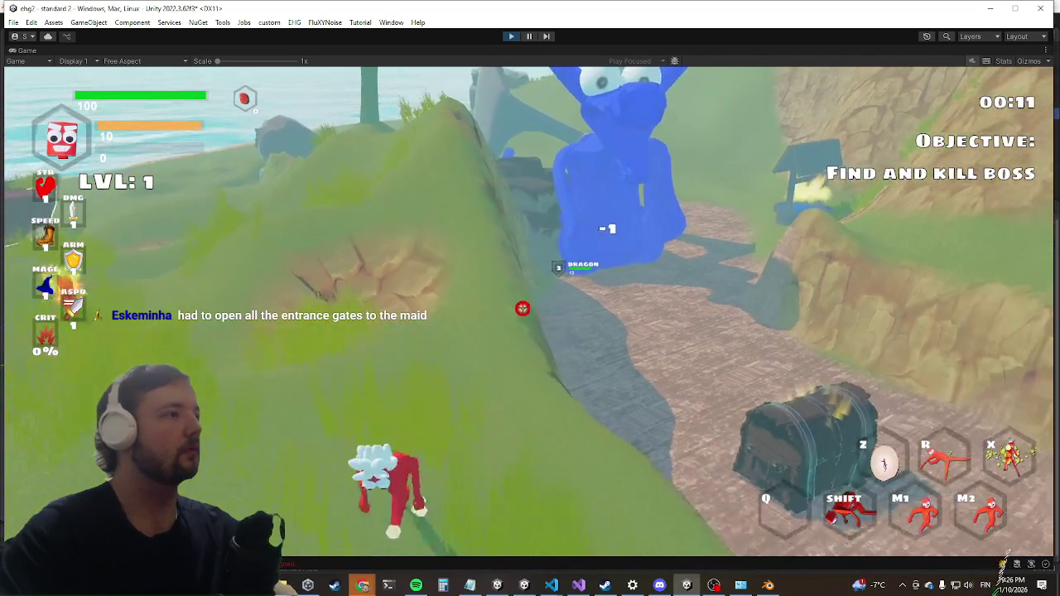
pyautogui.press('a')
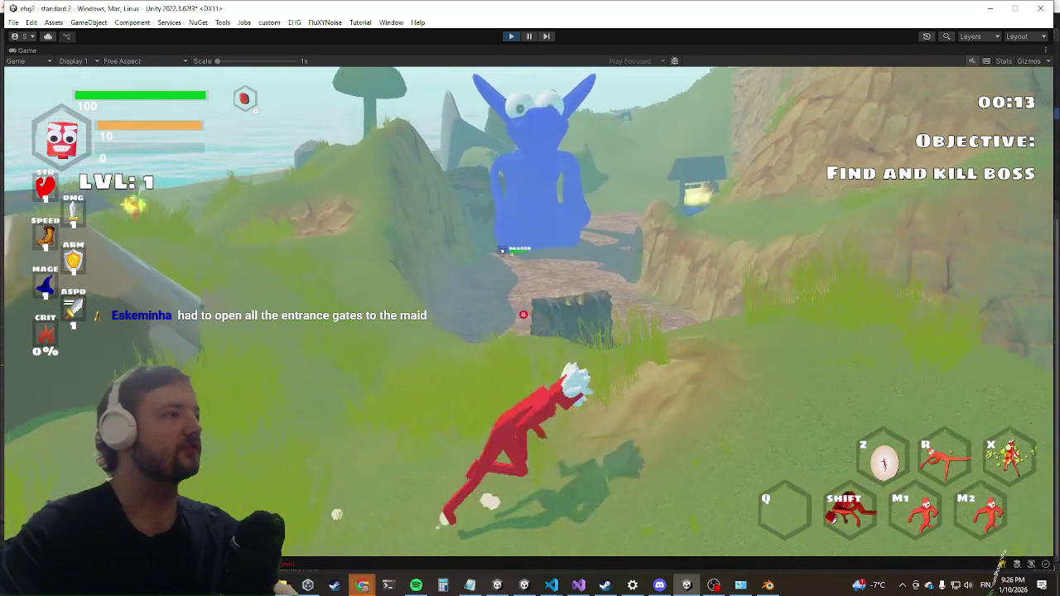
pyautogui.press('a')
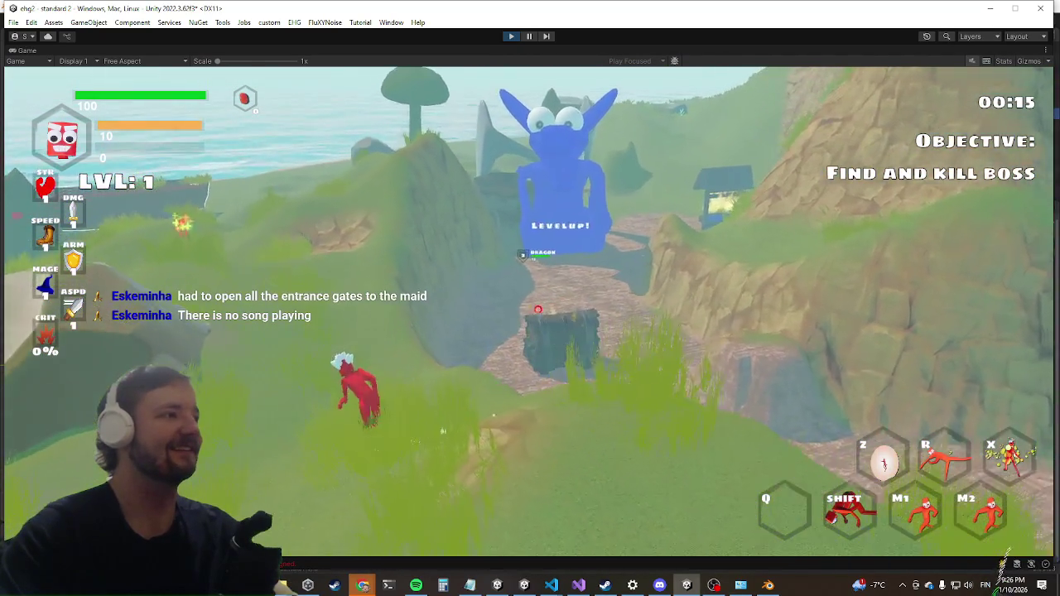
pyautogui.press('w')
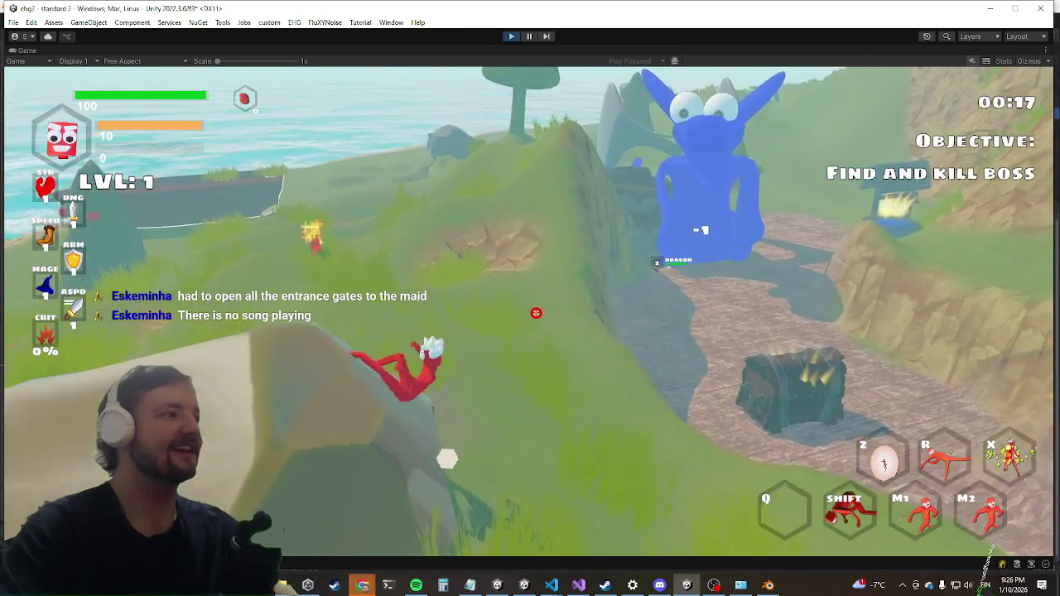
pyautogui.press('a')
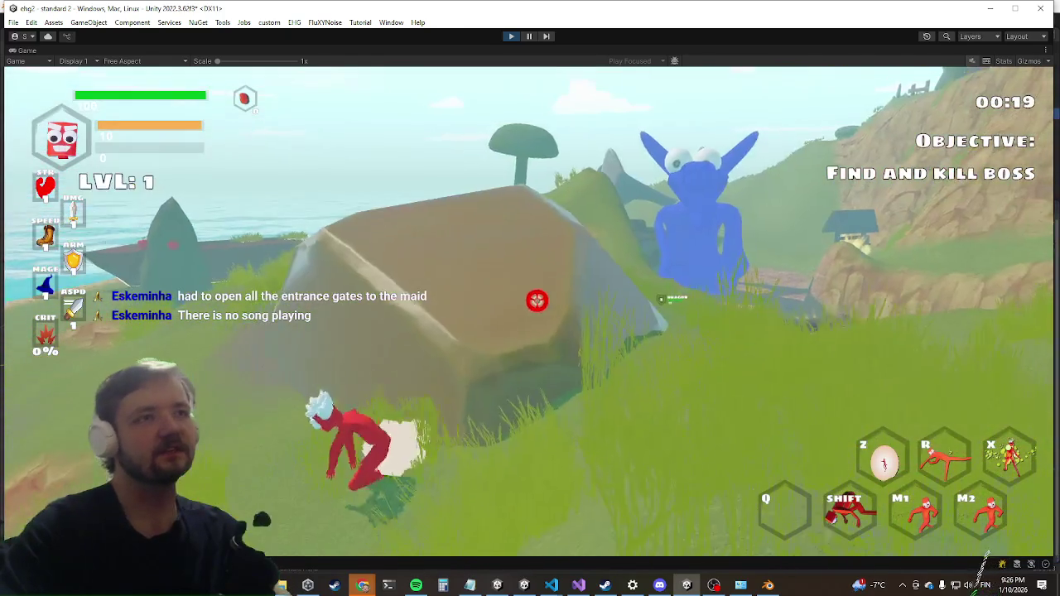
pyautogui.press('w')
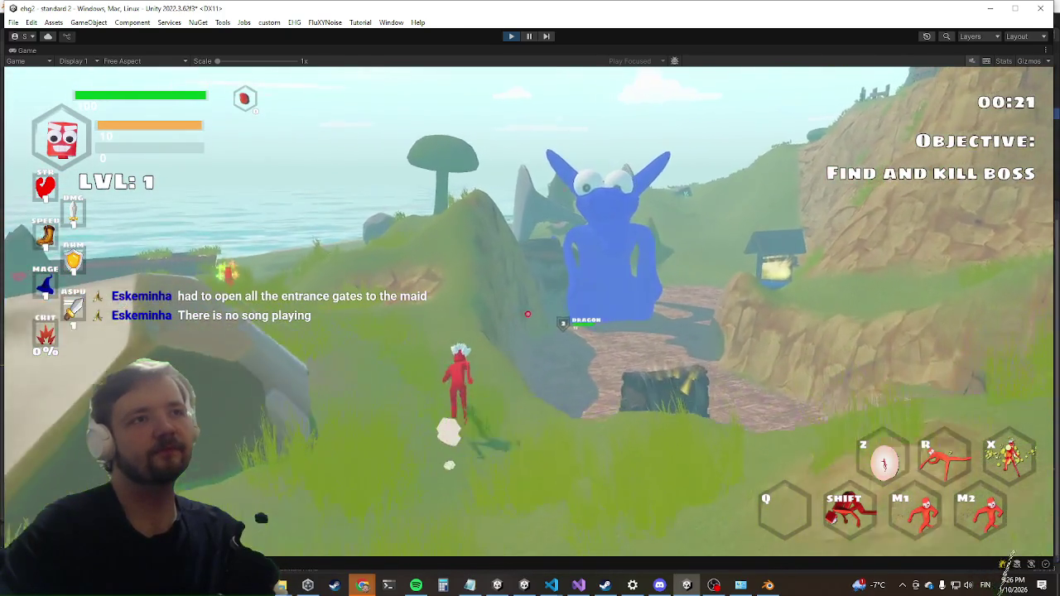
pyautogui.press('w')
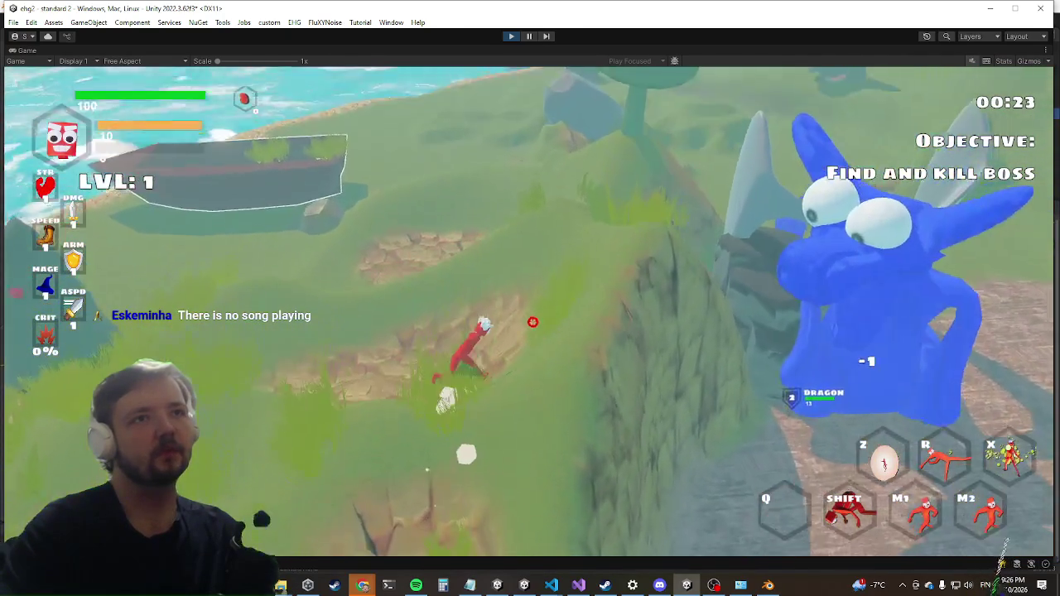
pyautogui.press('w')
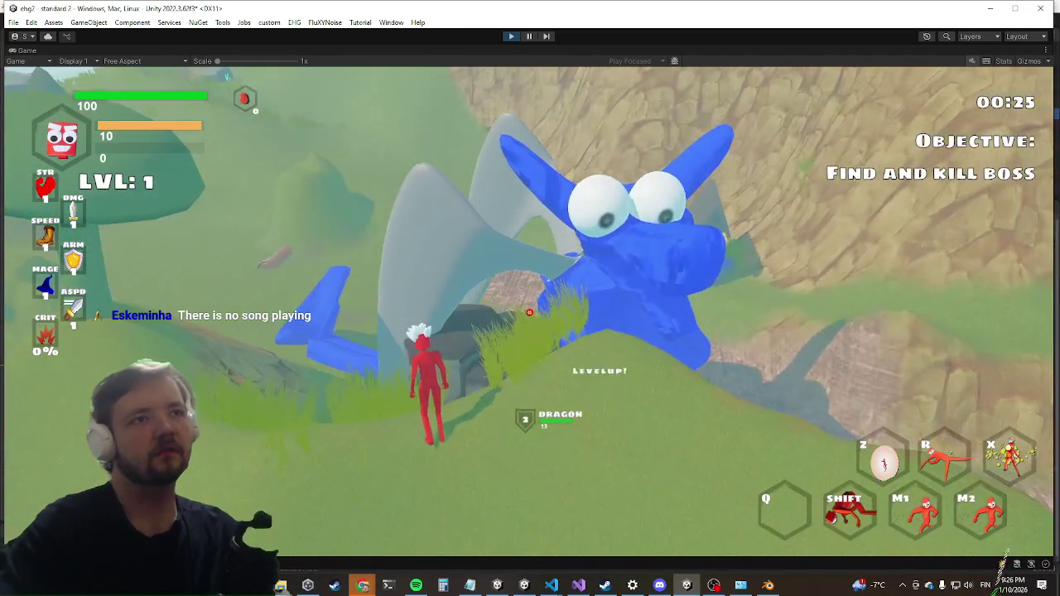
pyautogui.press('w')
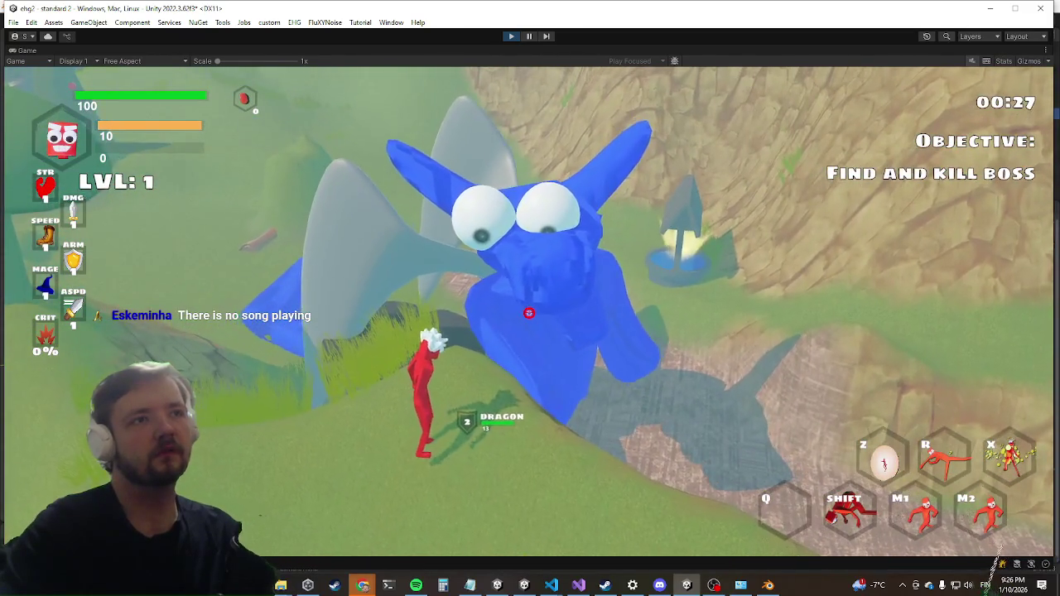
pyautogui.hotkey('shift', 'space')
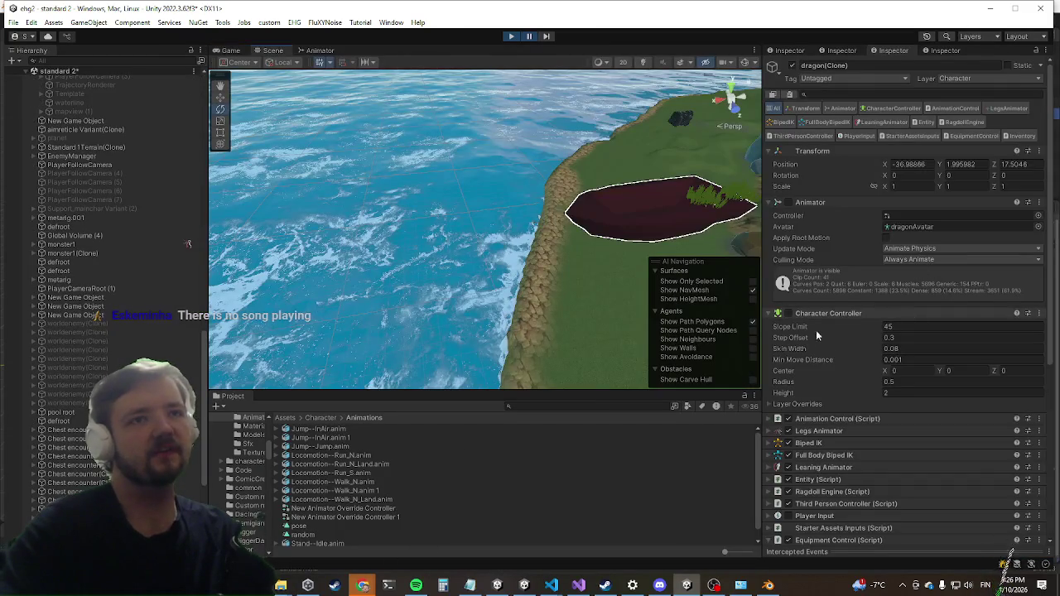
# Collapse AI Control, review the dragon clone's Footstep Engine, then pause and stop Play mode.
pyautogui.scroll(-5, 918, 355)
pyautogui.scroll(-2, 909, 357)
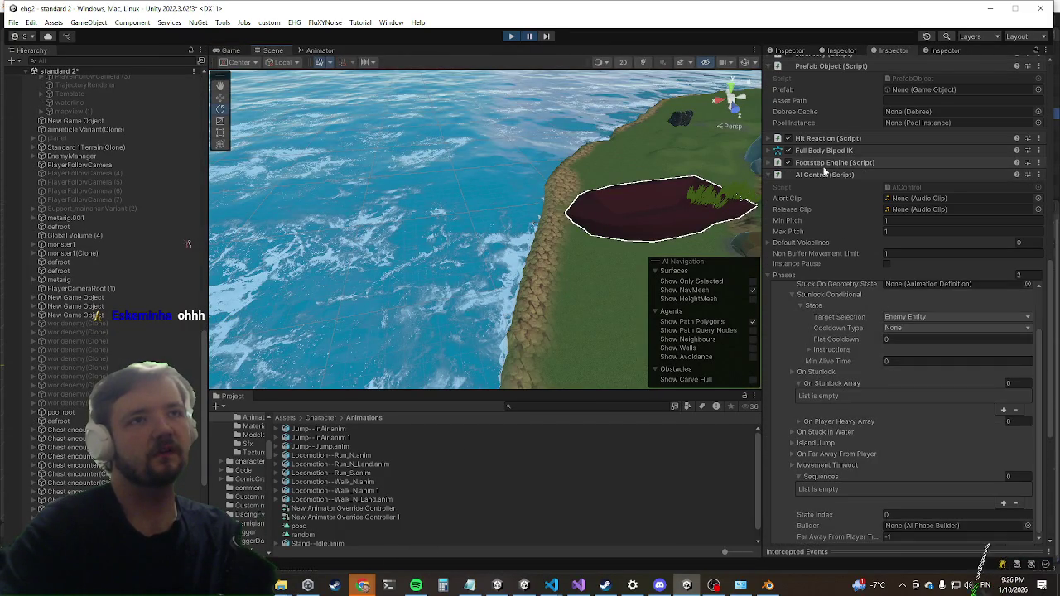
pyautogui.click(824, 166)
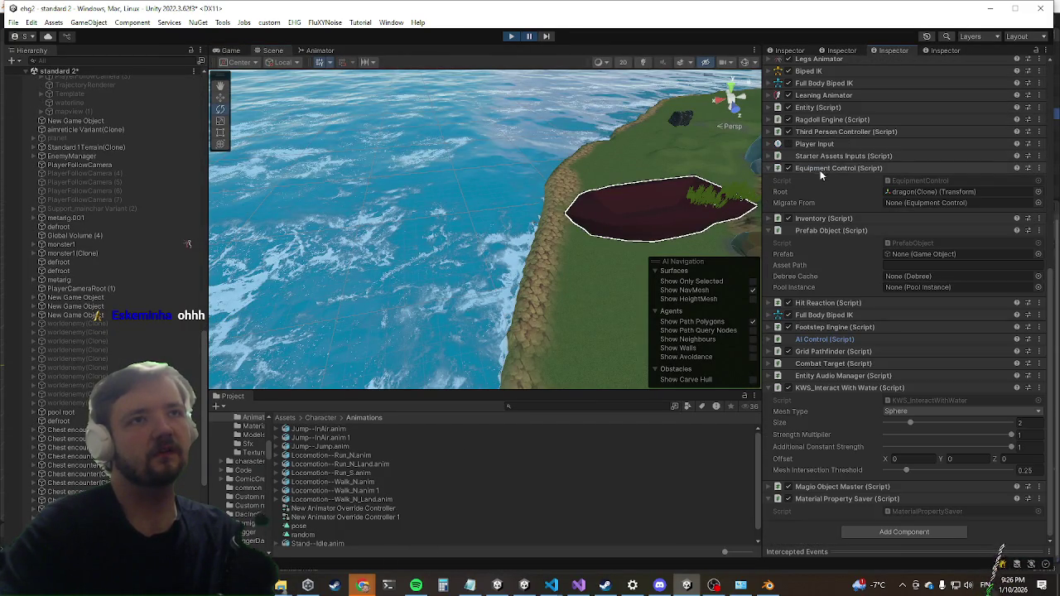
pyautogui.click(828, 324)
pyautogui.scroll(-3, 834, 338)
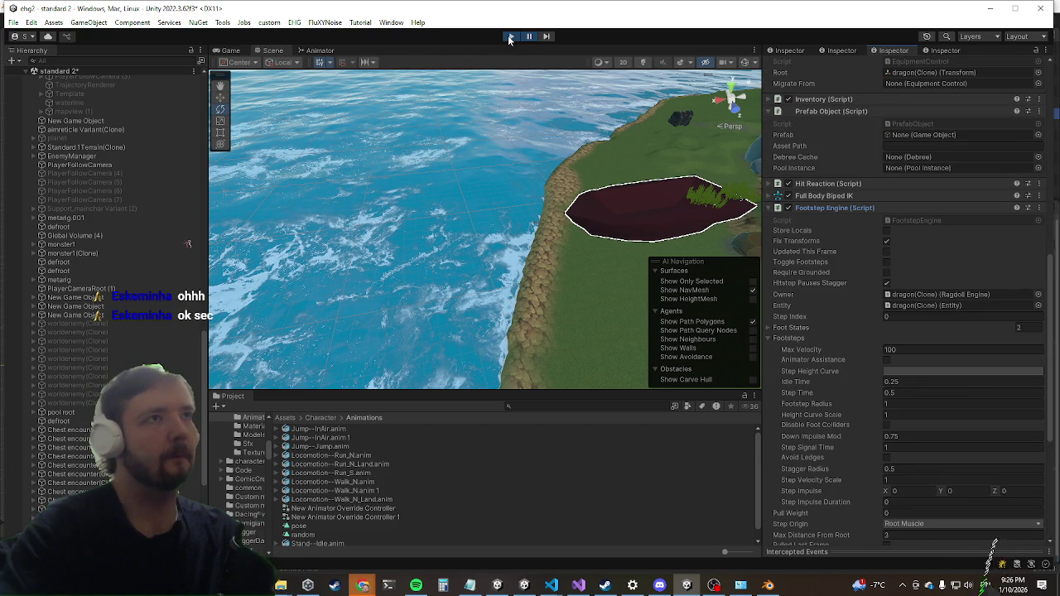
pyautogui.click(530, 35)
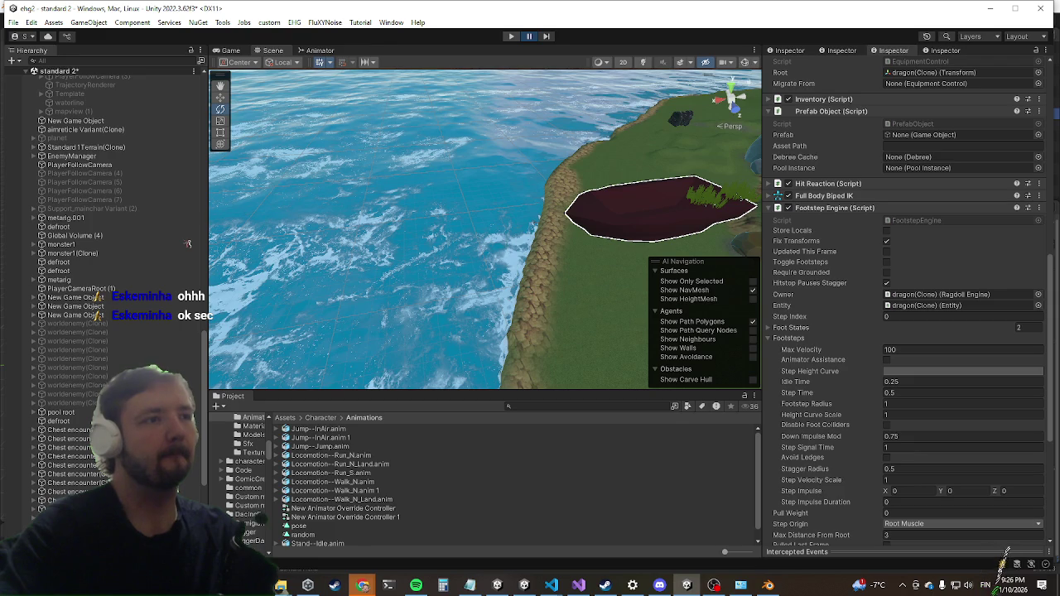
pyautogui.hotkey('ctrl', 'p')
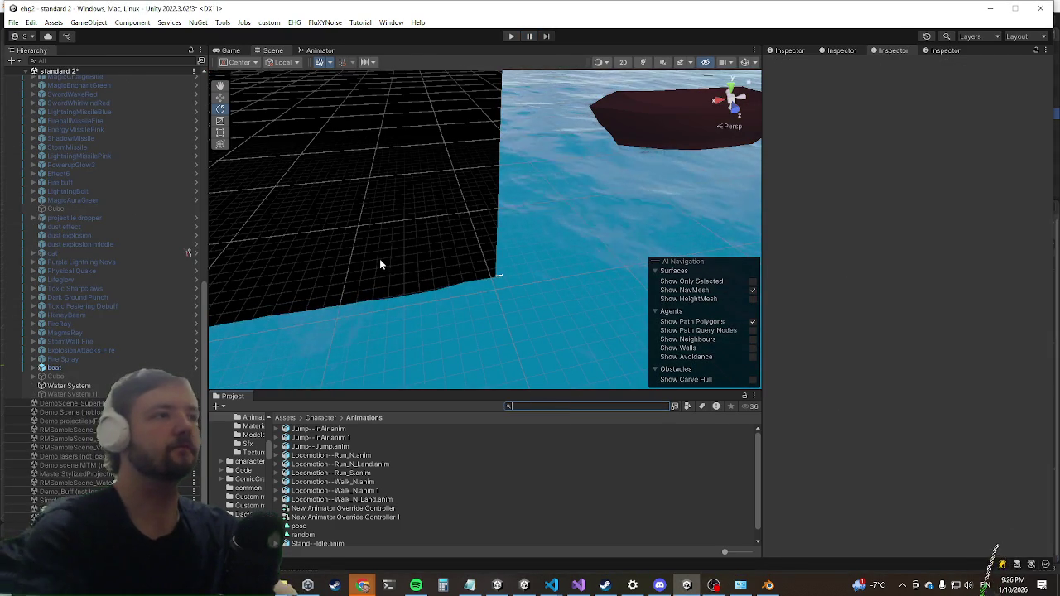
# Search for HaroldEncounter, open the prefab and select monster1.
pyautogui.write('harold and')
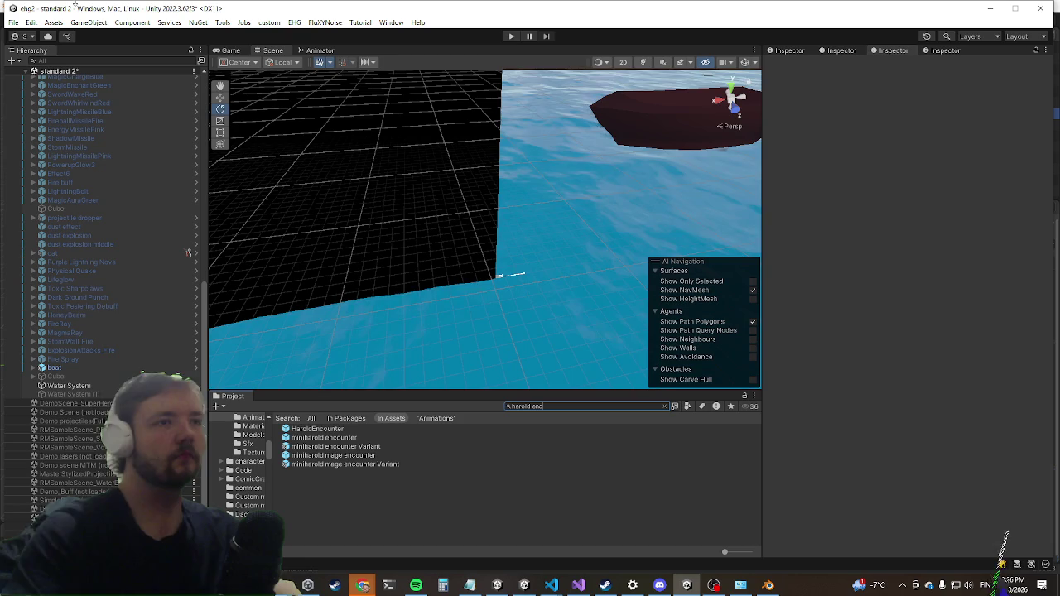
pyautogui.doubleClick(316, 430)
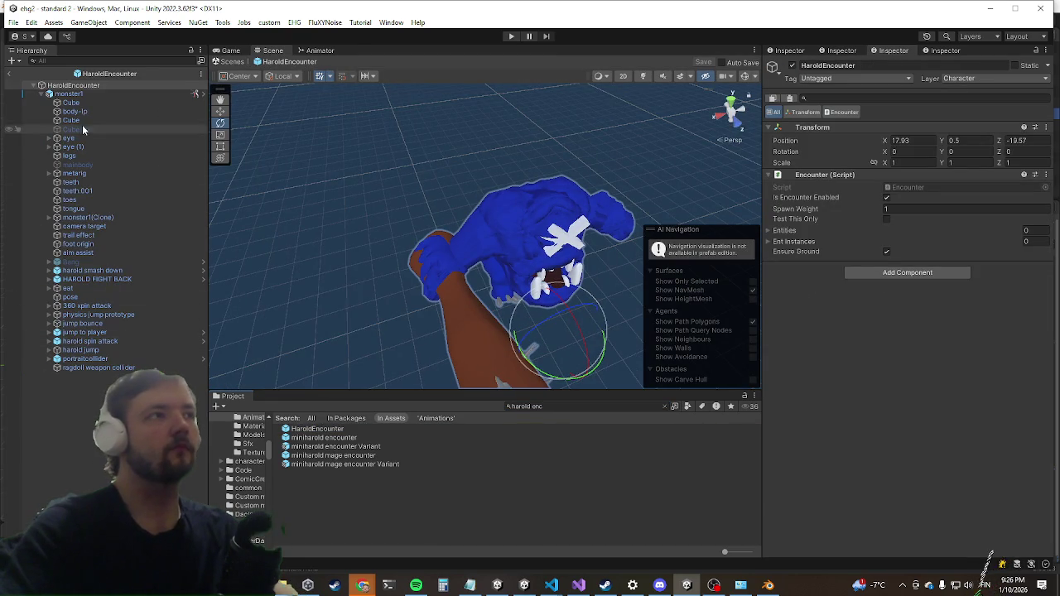
pyautogui.click(124, 92)
# Copy monster1's Footstep Engine component, then return to the standard 2 scene.
pyautogui.click(829, 335)
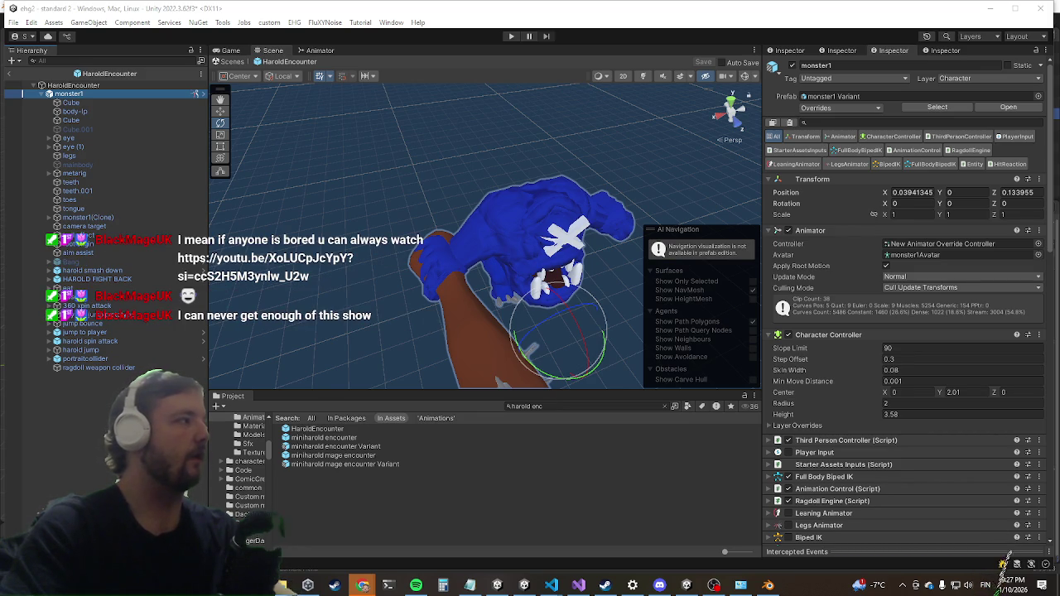
pyautogui.scroll(-10, 932, 407)
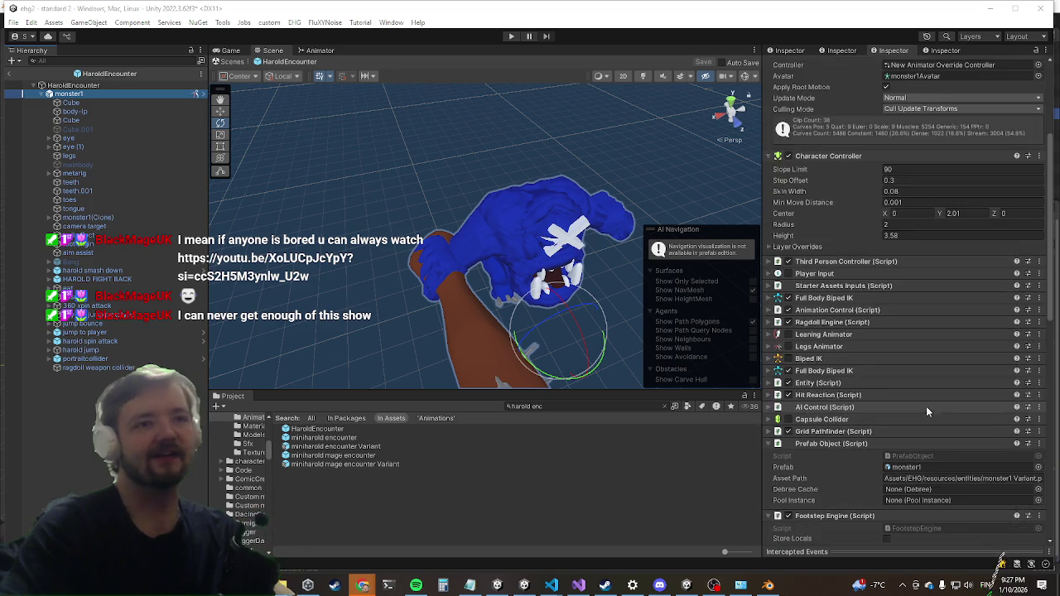
pyautogui.rightClick(798, 307)
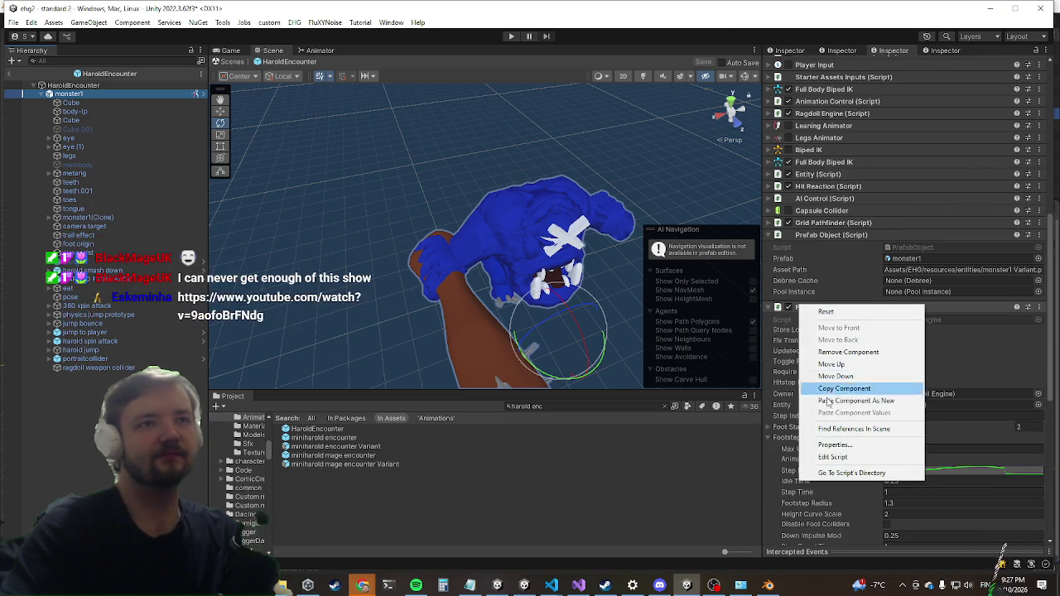
pyautogui.click(836, 389)
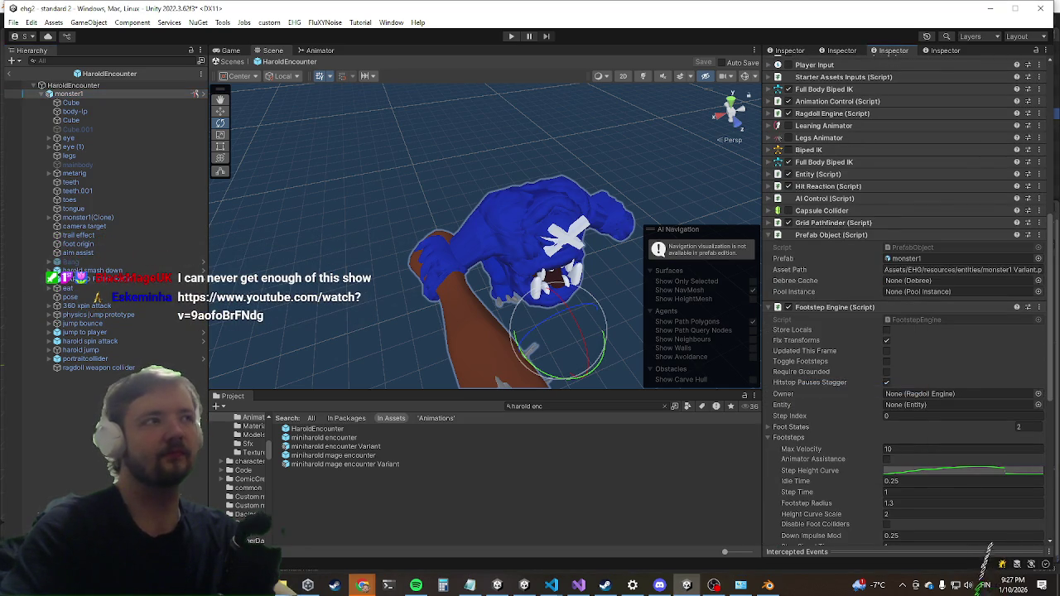
pyautogui.click(11, 75)
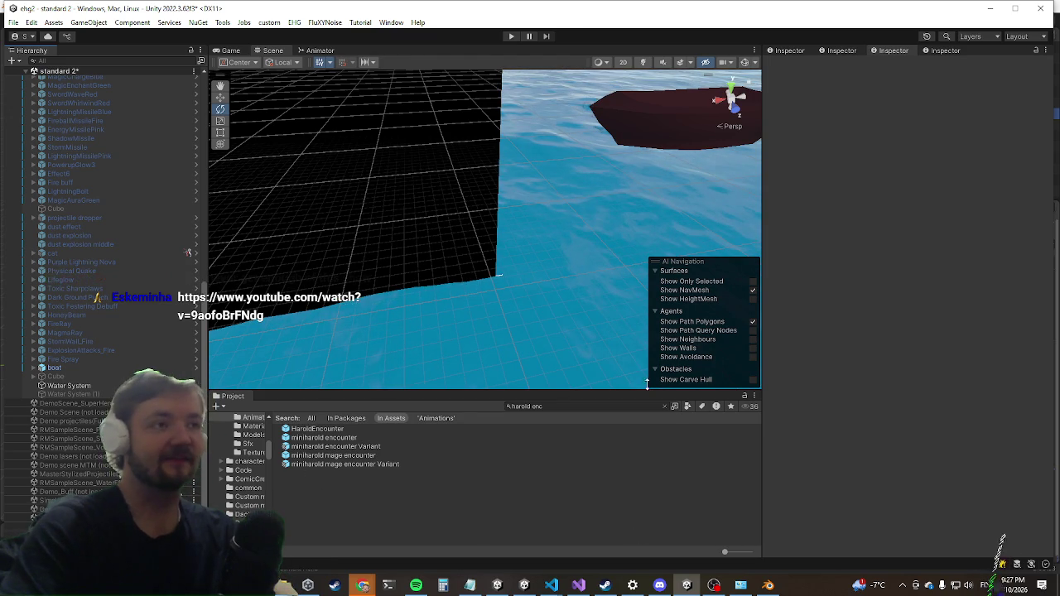
# Find EnemyManager and paste the copied Footstep Engine values onto the dragon, e.g. Max Velocity 10 and Step Impulse Y -100.
pyautogui.click(584, 406)
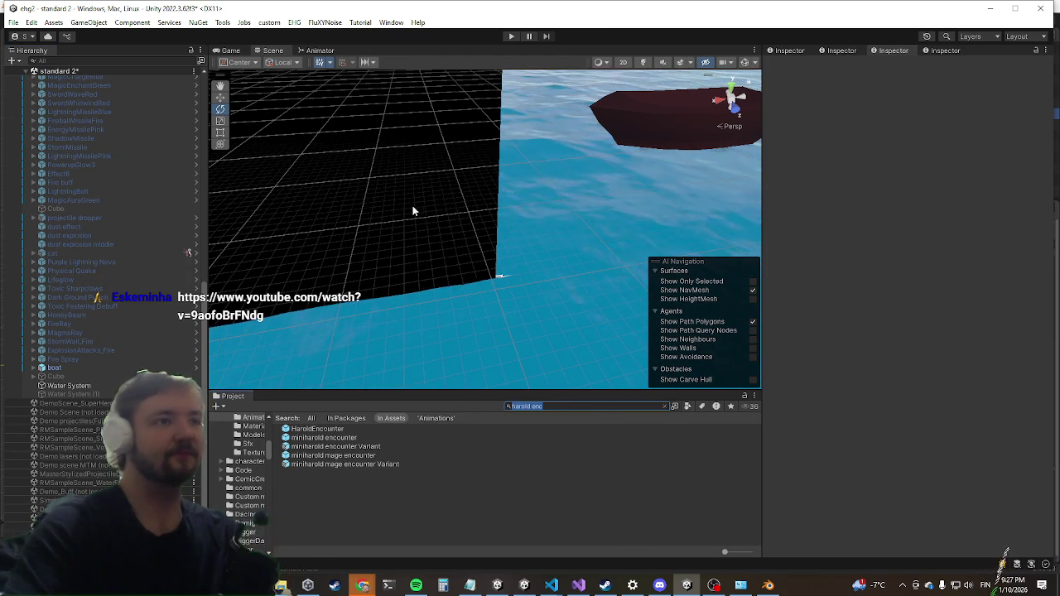
pyautogui.write('enemy mana')
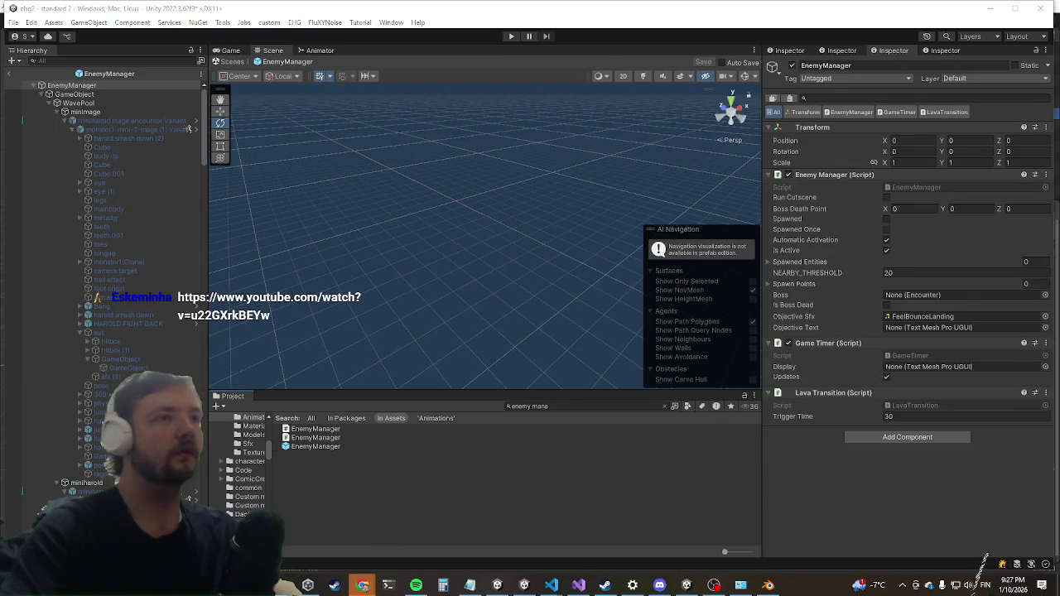
pyautogui.scroll(2, 124, 266)
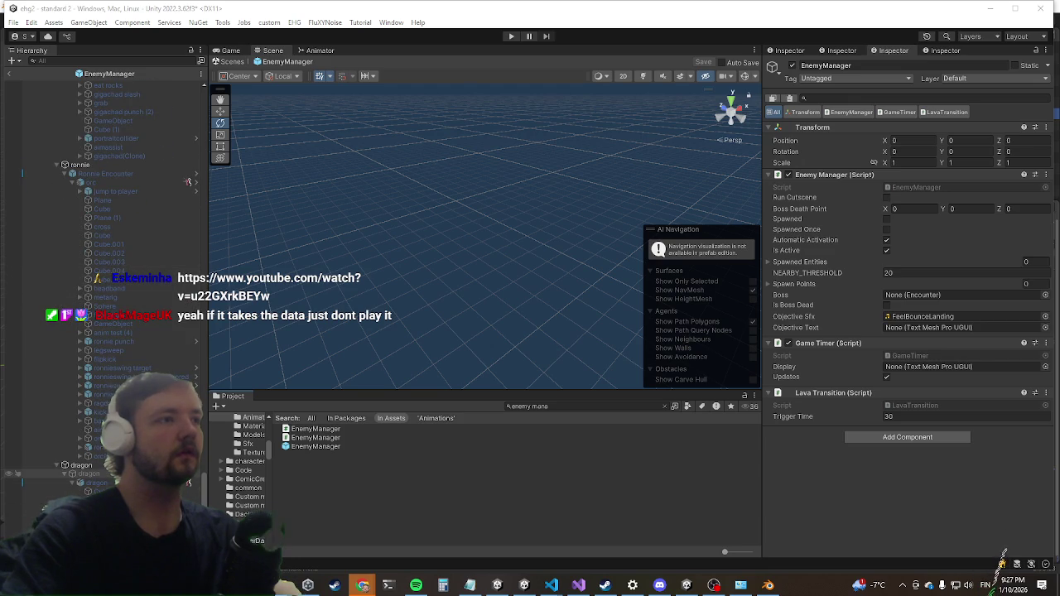
pyautogui.scroll(-15, 919, 422)
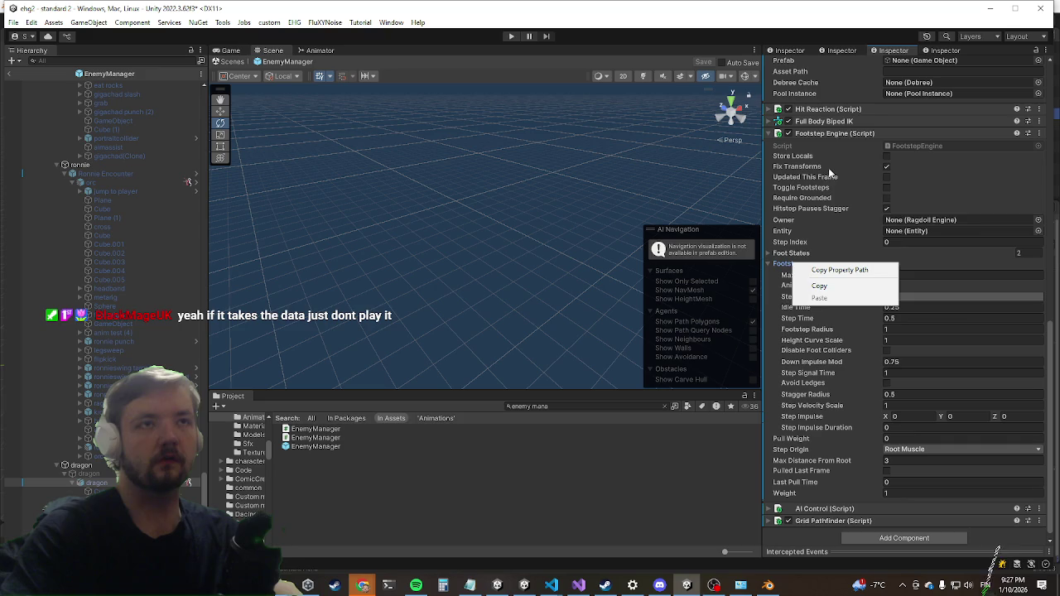
pyautogui.rightClick(849, 134)
pyautogui.click(900, 251)
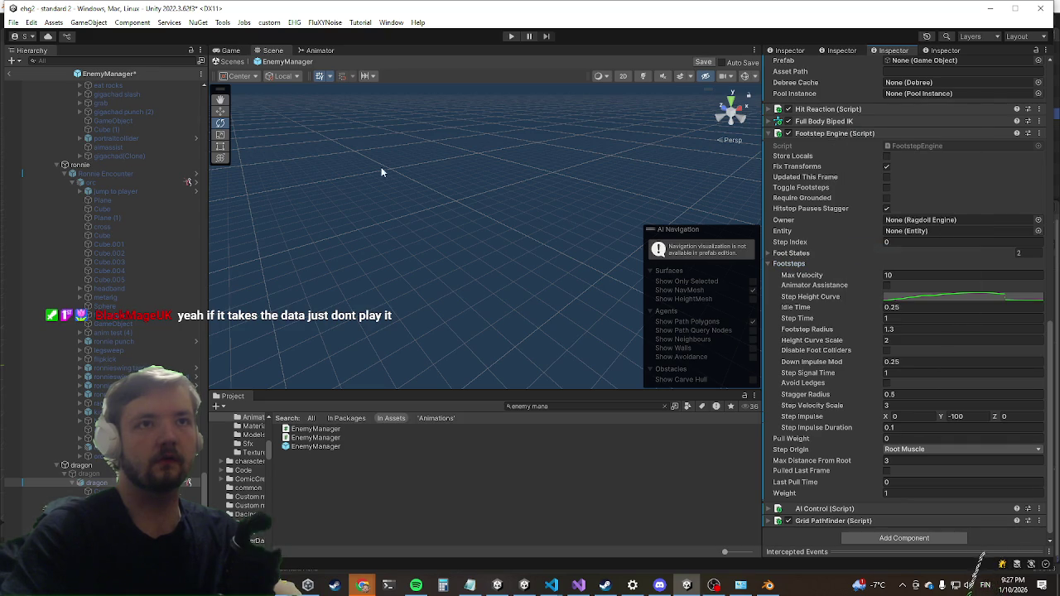
pyautogui.hotkey('alt', 'Tab')
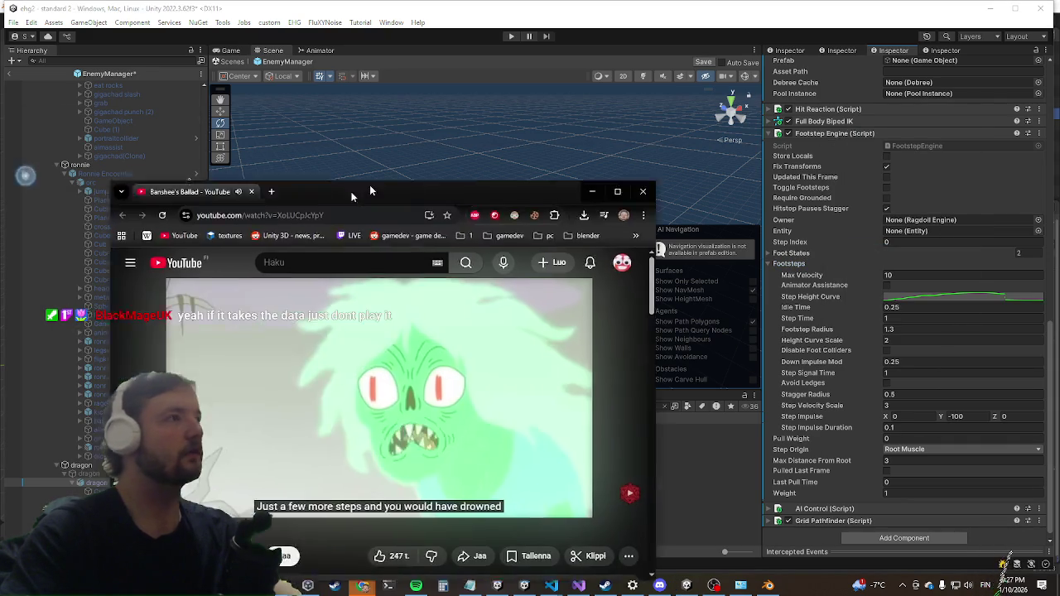
# Center the browser window and play the Banshee's Ballad video full screen.
pyautogui.moveTo(310, 174); pyautogui.dragTo(529, 136)
pyautogui.click(805, 446)
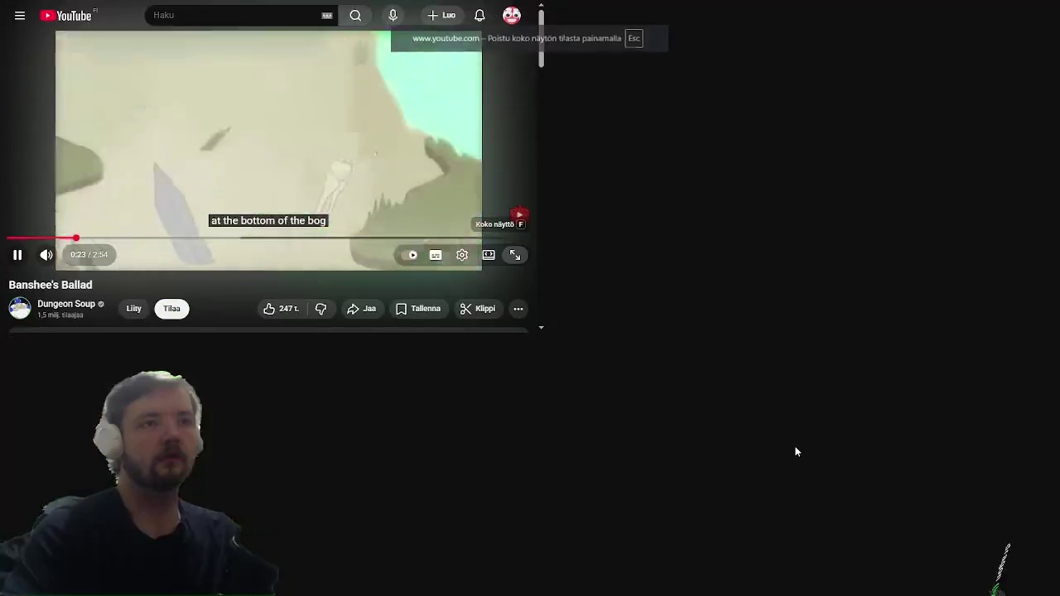
pyautogui.scroll(-2, 711, 582)
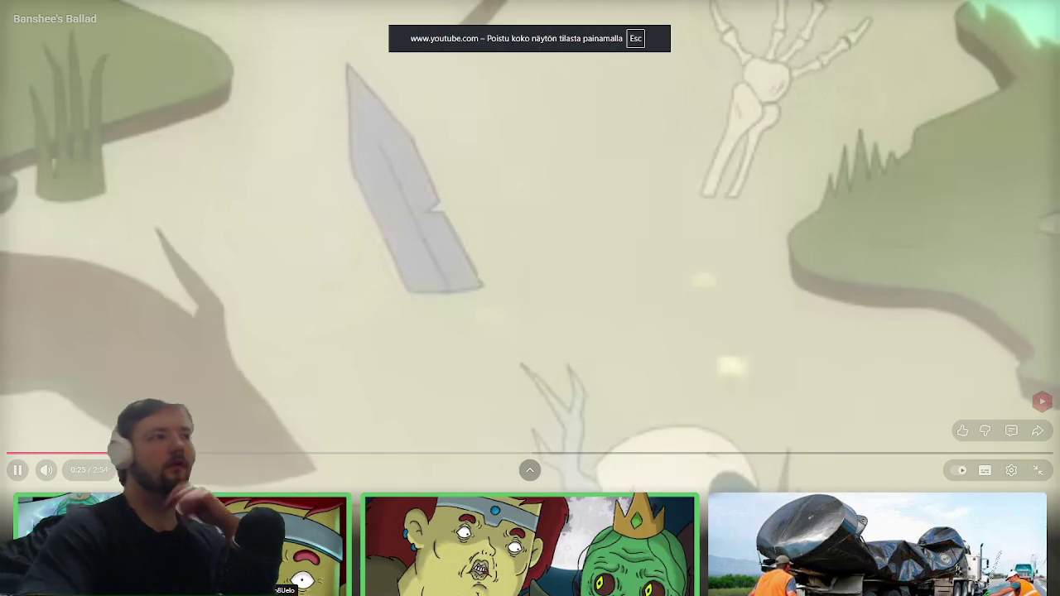
pyautogui.scroll(2, 455, 124)
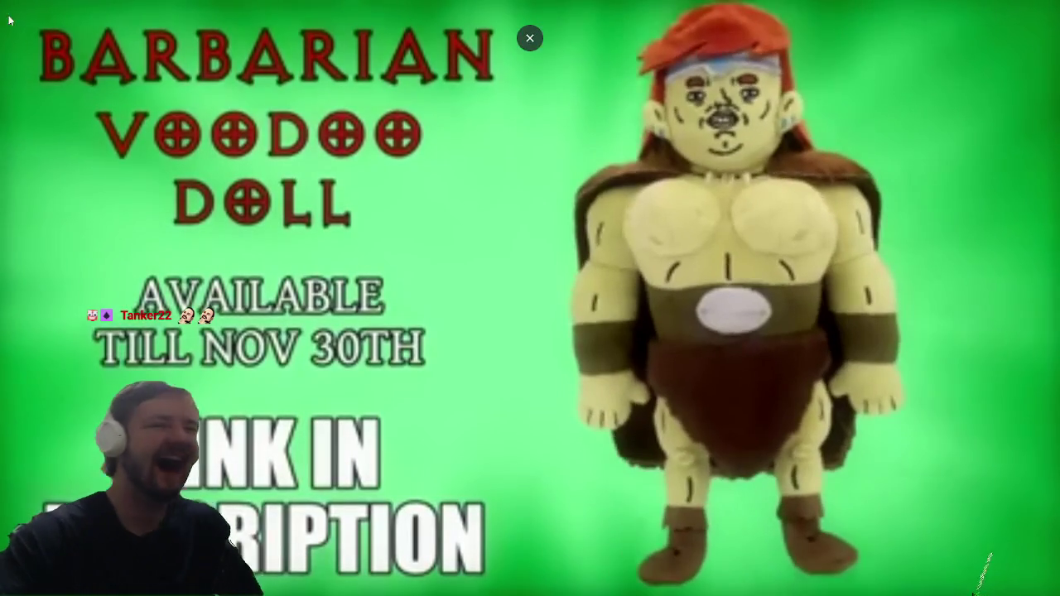
# Jump the video to 2:14, then exit full screen and close the browser.
pyautogui.click(717, 545)
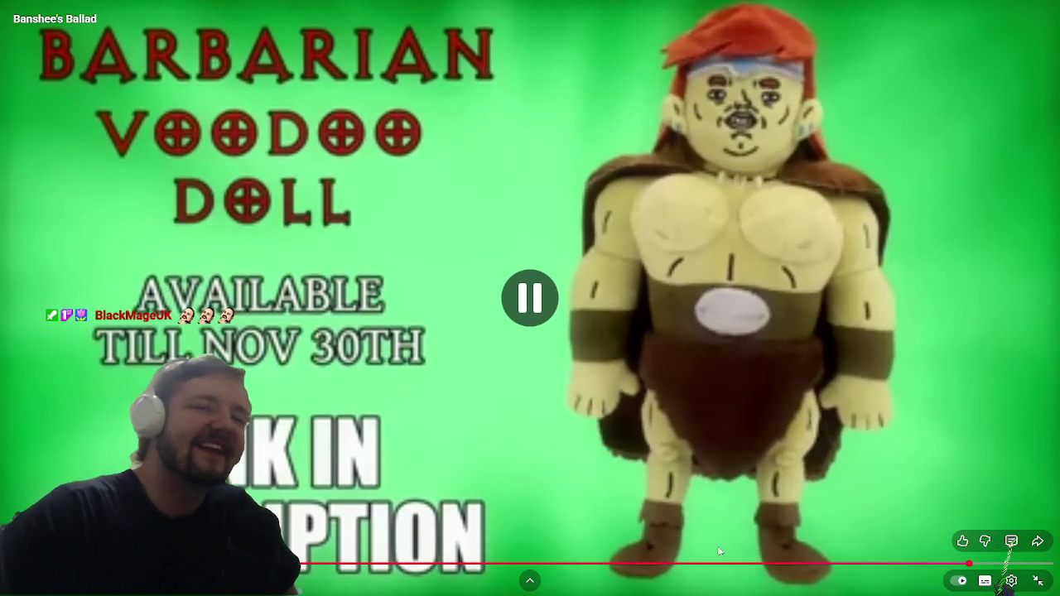
pyautogui.click(811, 565)
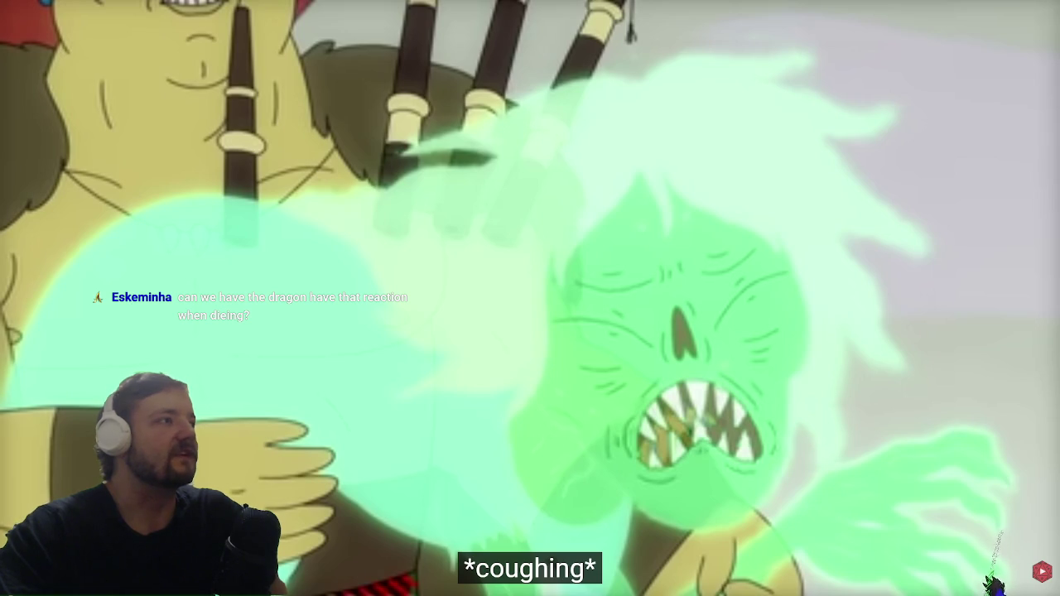
pyautogui.moveTo(986, 590)
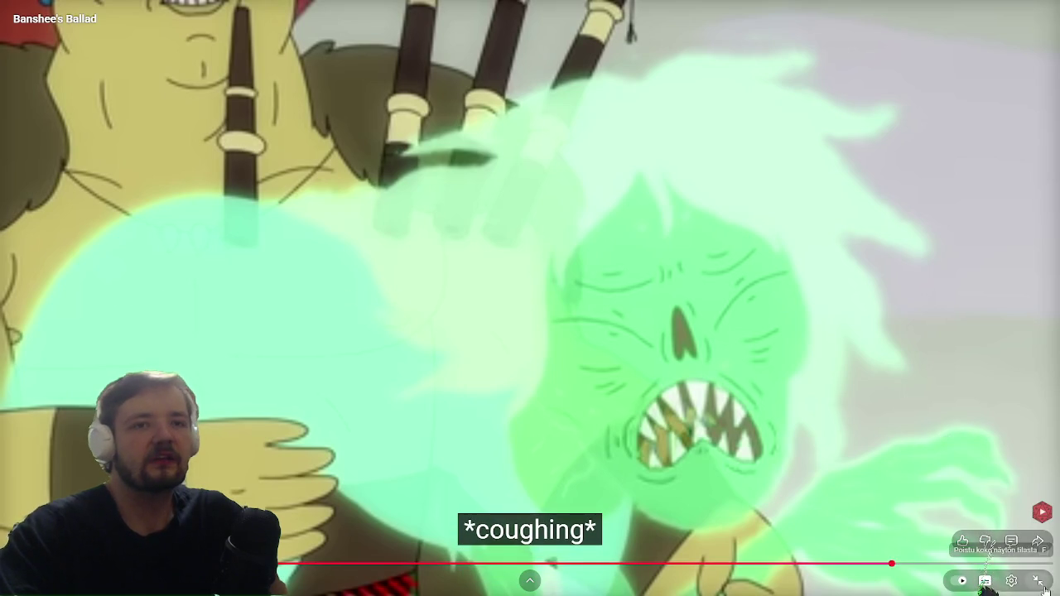
pyautogui.click(1039, 578)
pyautogui.click(822, 134)
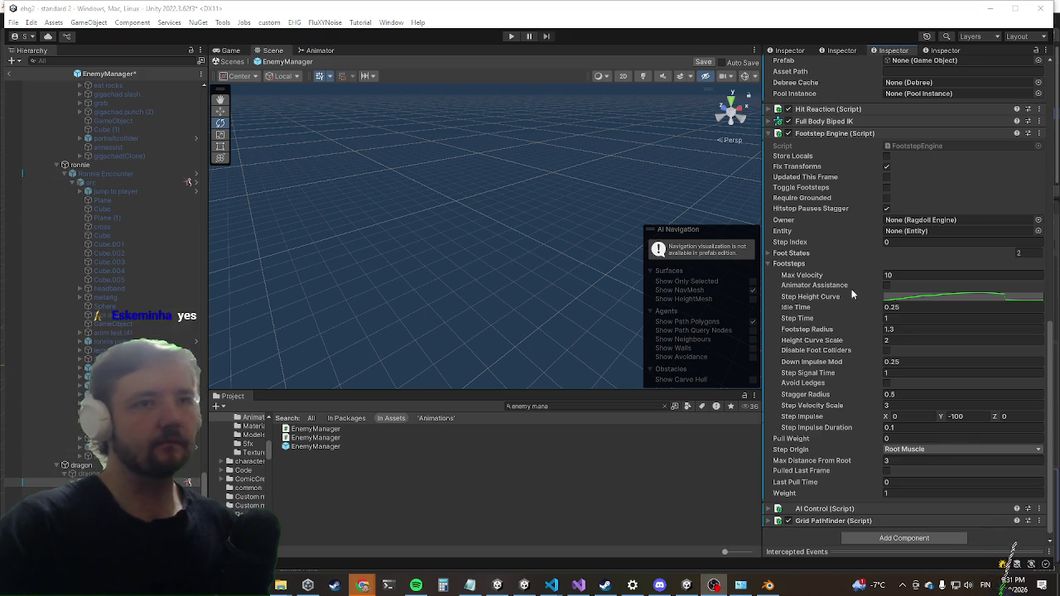
# Set the dragon's Foot States list size to 0 and start Play mode.
pyautogui.click(789, 255)
pyautogui.click(800, 267)
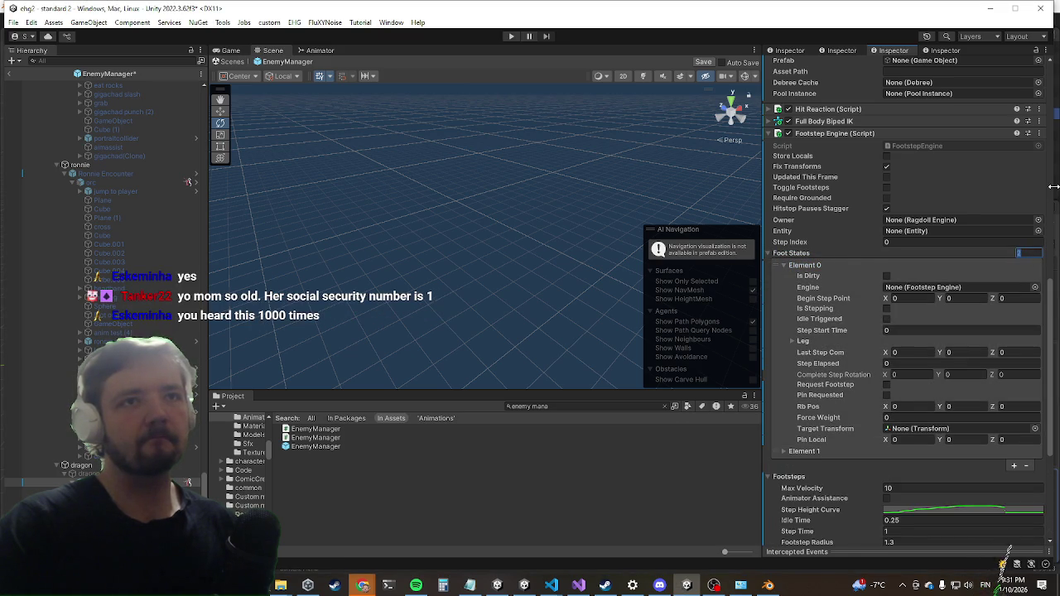
pyautogui.write('0')
pyautogui.press('Return')
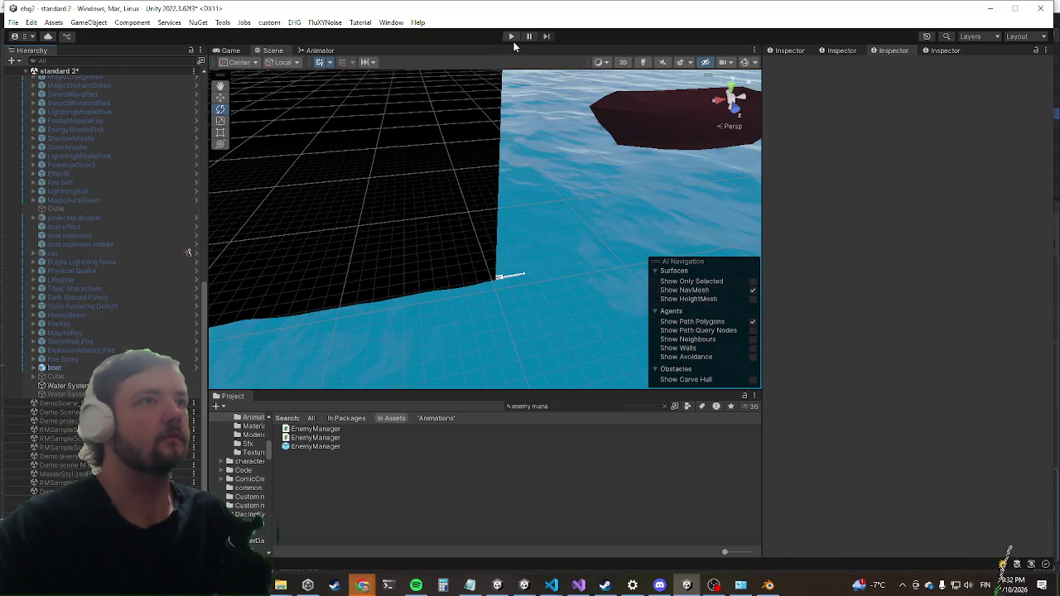
pyautogui.click(512, 37)
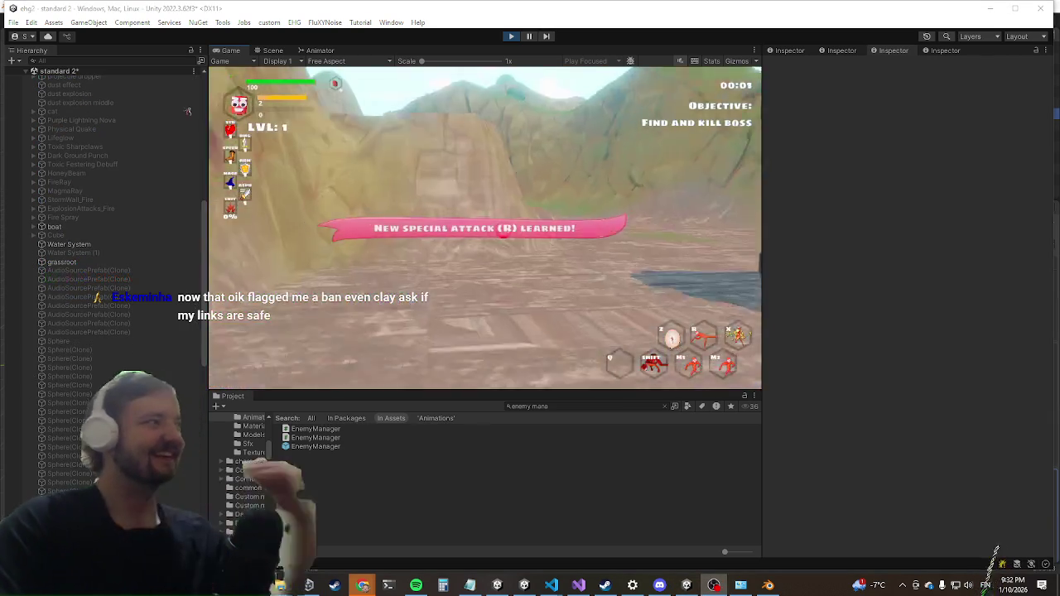
# Maximize the Game view, run and jump, then clear all monsters with the killall console command.
pyautogui.hotkey('shift', 'space')
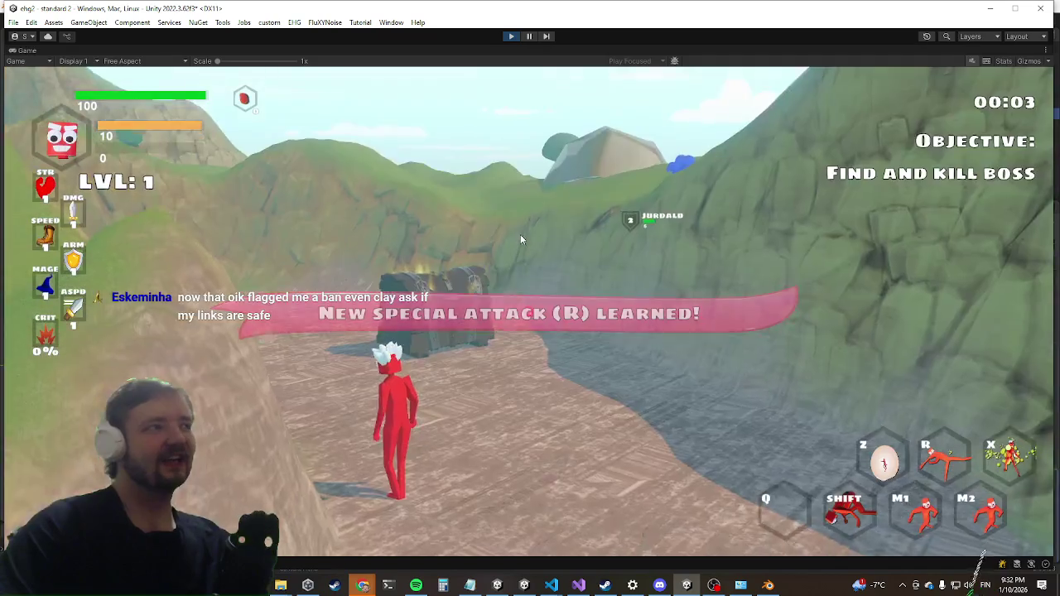
pyautogui.press('w')
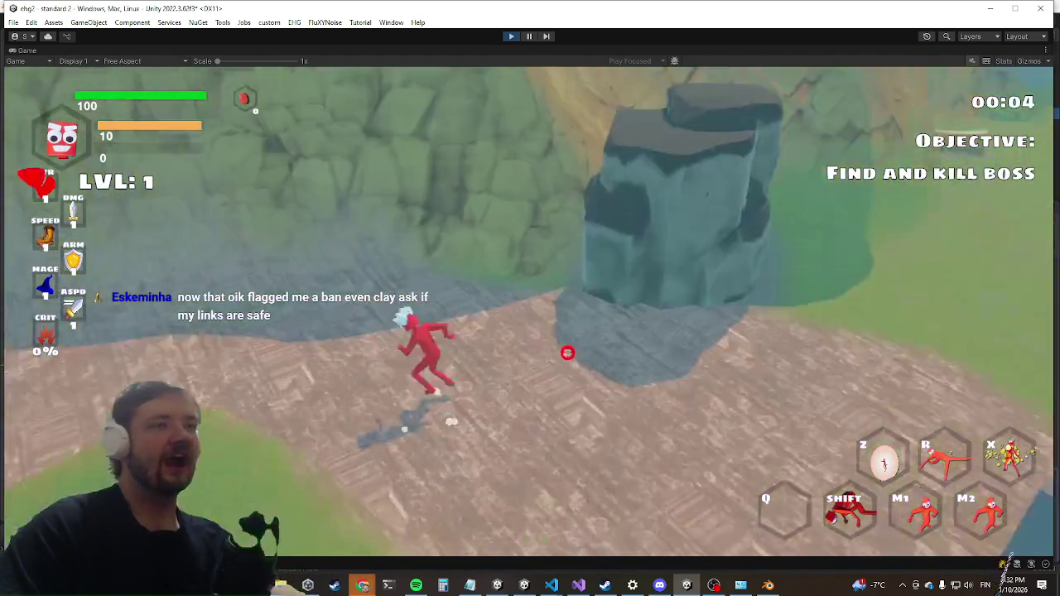
pyautogui.press('space')
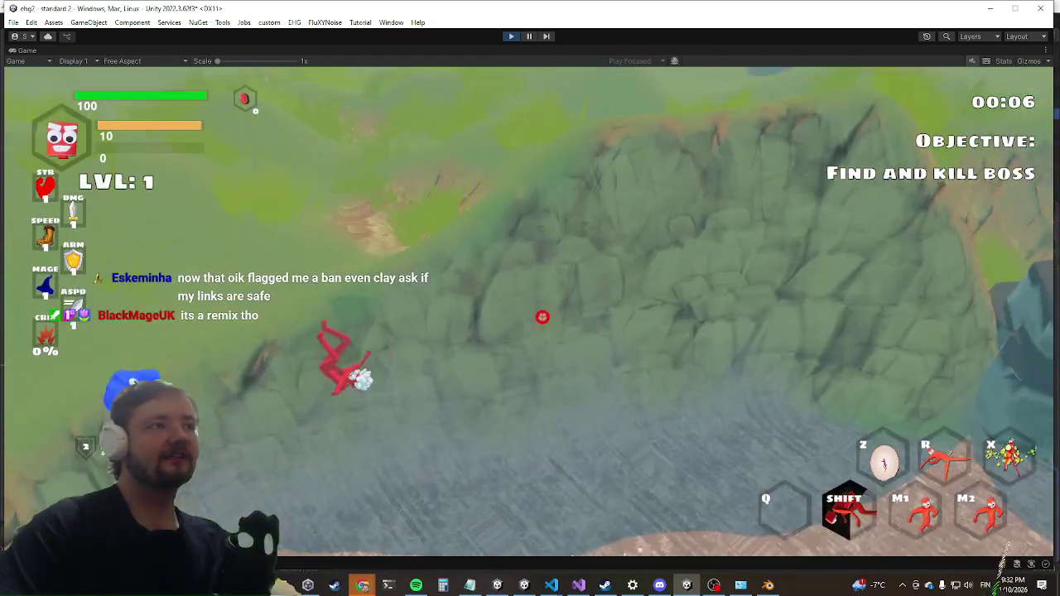
pyautogui.press('`')
pyautogui.write('killall')
pyautogui.press('Return')
pyautogui.press('`')
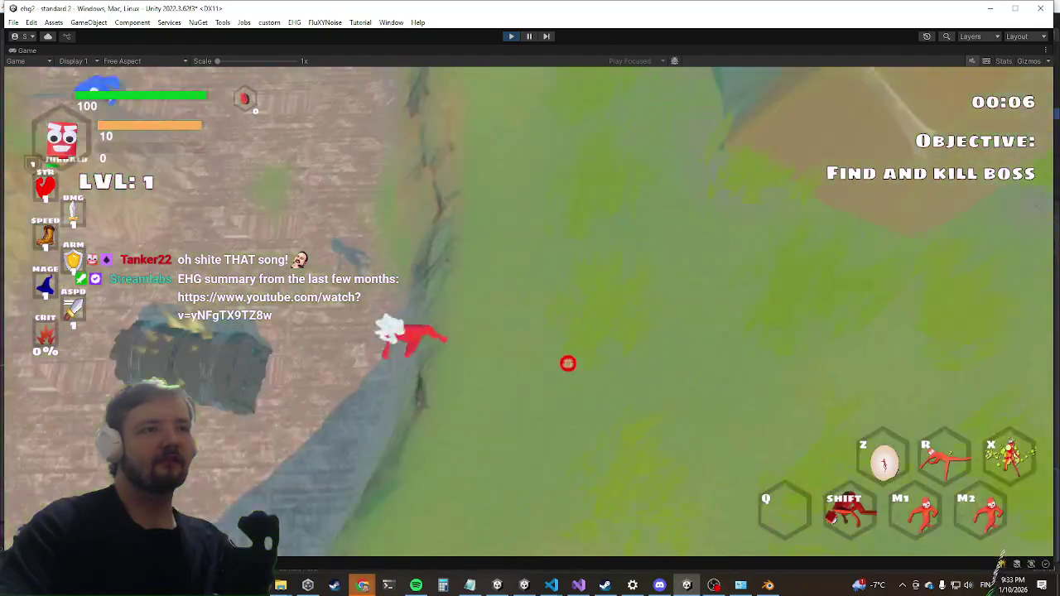
# Kill the current wave with the killwave console command, then switch to Visual Studio.
pyautogui.press('`')
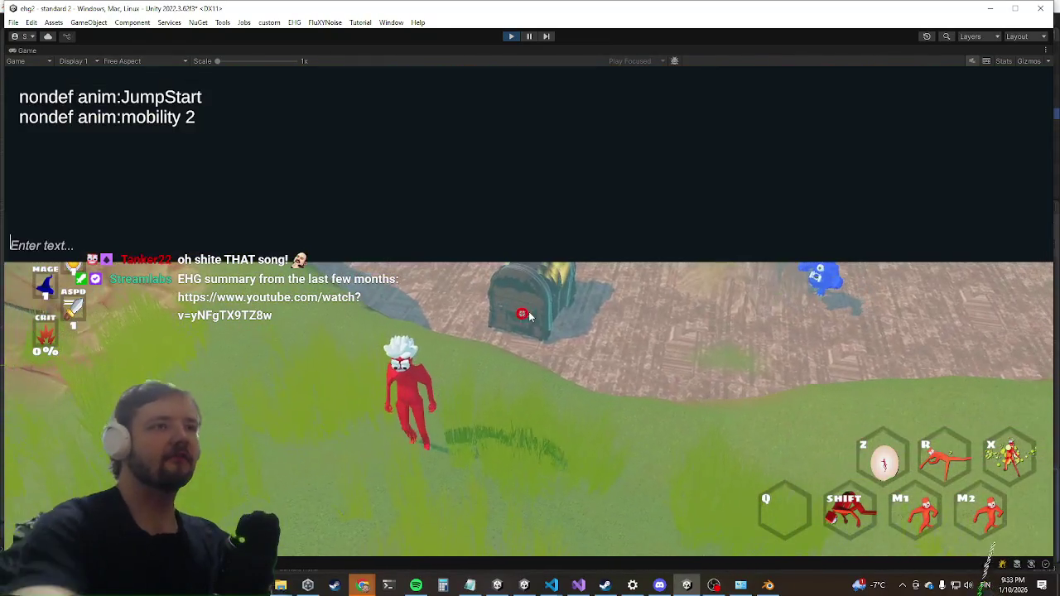
pyautogui.write('killwave')
pyautogui.press('Return')
pyautogui.press('`')
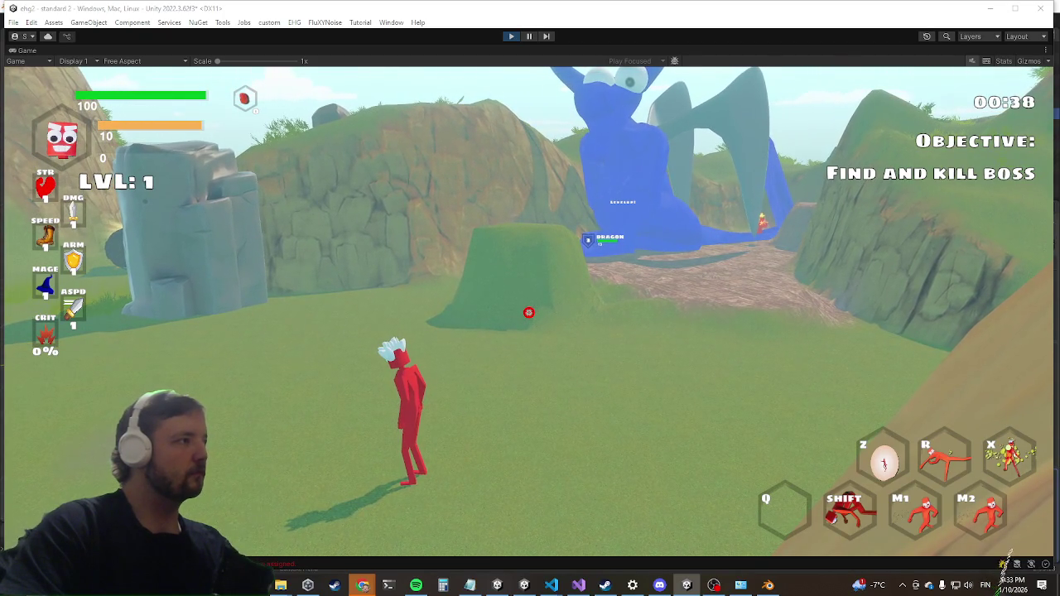
pyautogui.hotkey('alt', 'Tab')
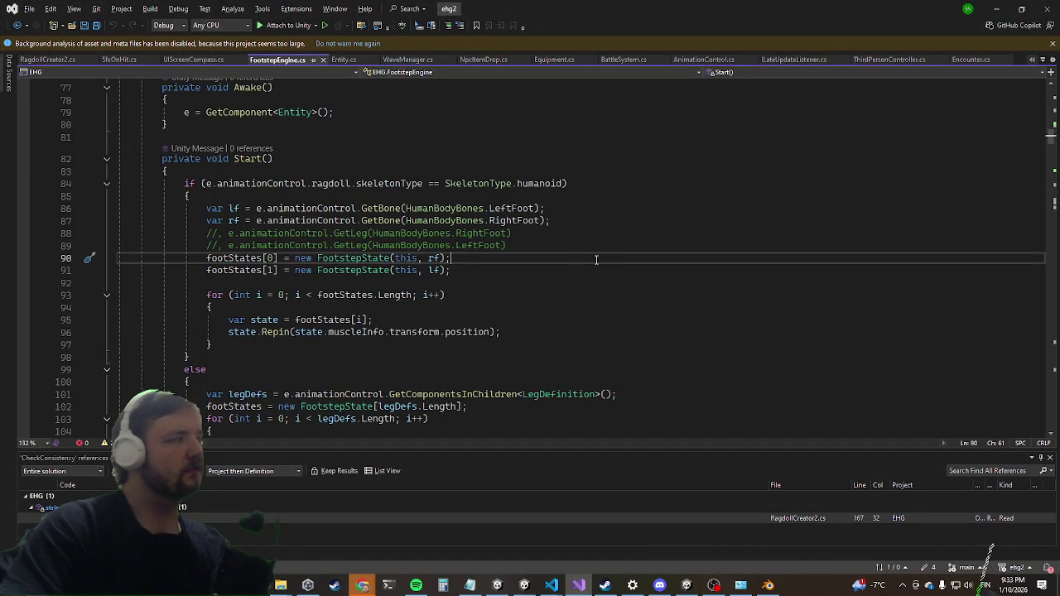
# After line 89, add the guard if(footStates==null || footStates.Length<2) {.
pyautogui.click(527, 245)
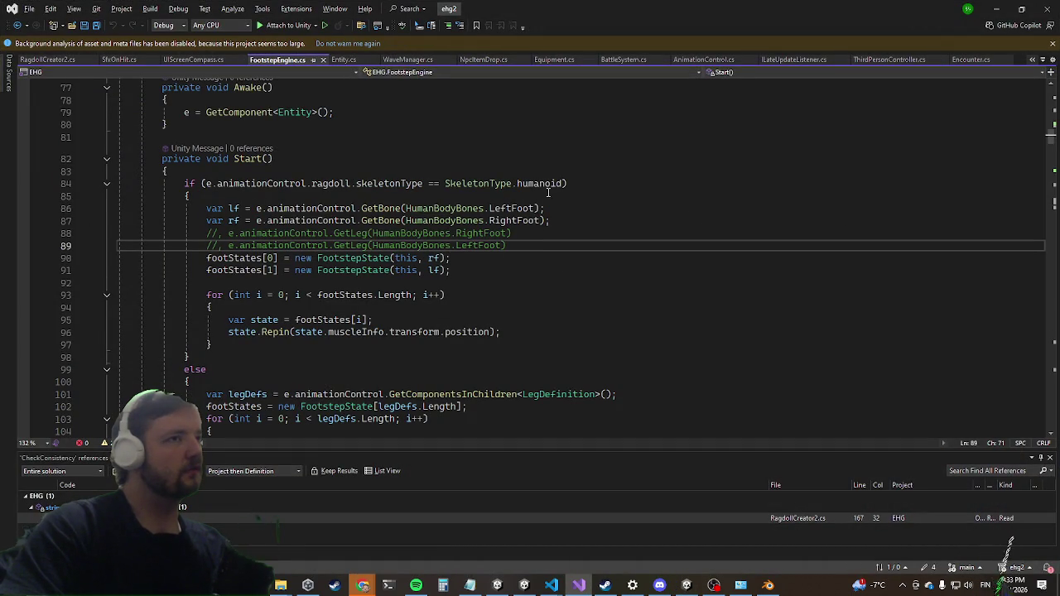
pyautogui.scroll(1, 543, 193)
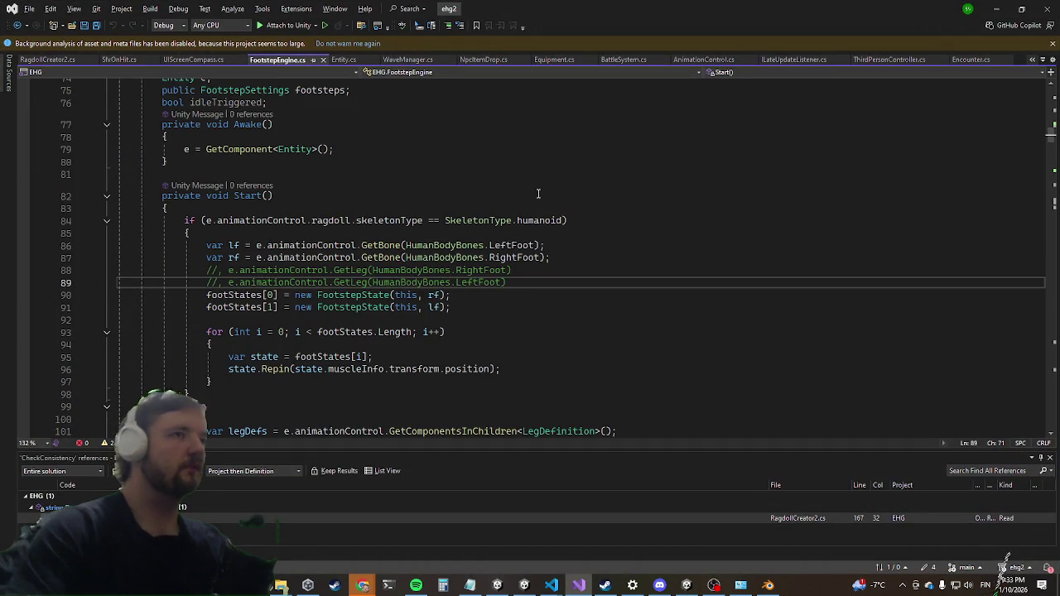
pyautogui.press('Return')
pyautogui.write('if(fo')
pyautogui.write('otsteps.le')
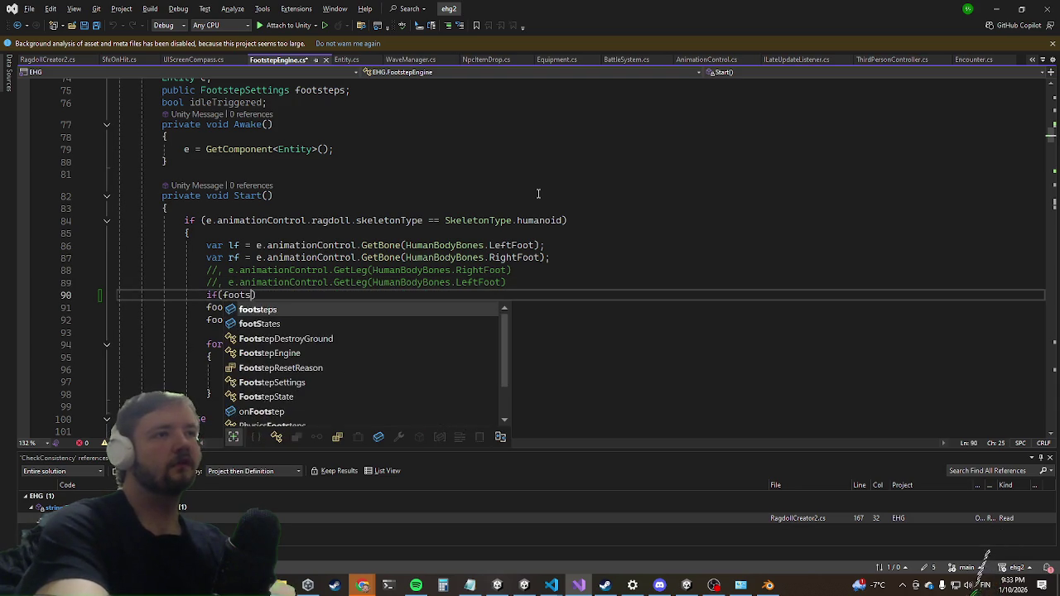
pyautogui.press('BackSpace')
pyautogui.press('BackSpace')
pyautogui.press('BackSpace')
pyautogui.hotkey('ctrl', 'shift', 'Left')
pyautogui.write('Foo')
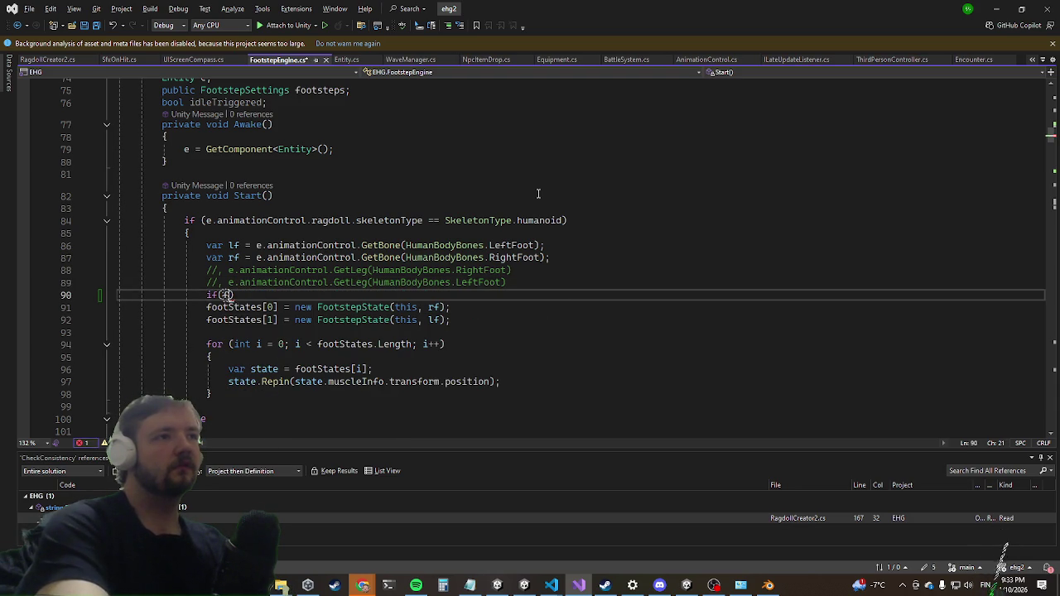
pyautogui.write('Footst')
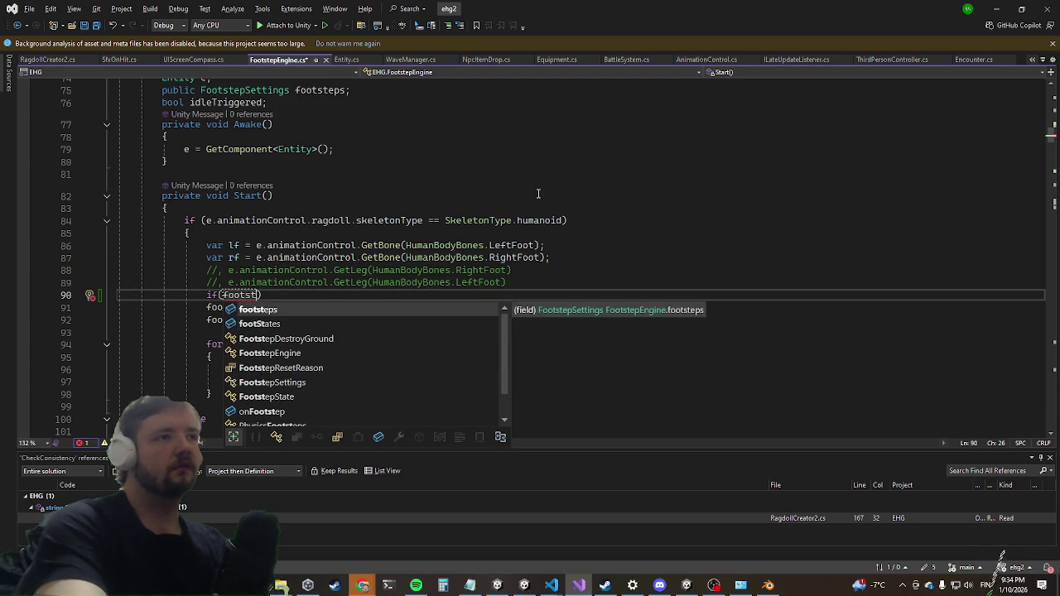
pyautogui.press('Down')
pyautogui.press('Tab')
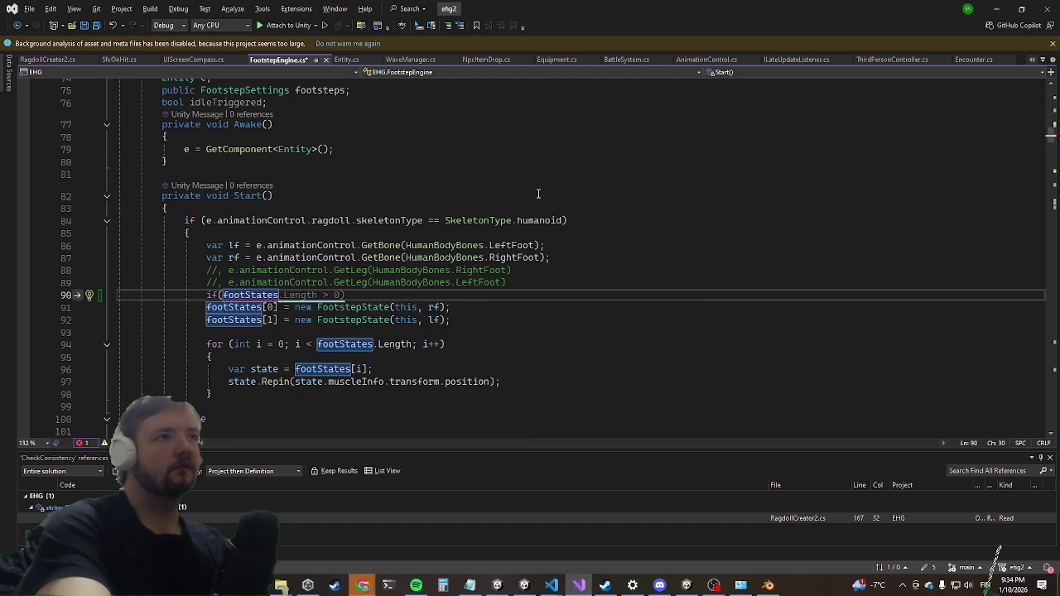
pyautogui.write('==null.')
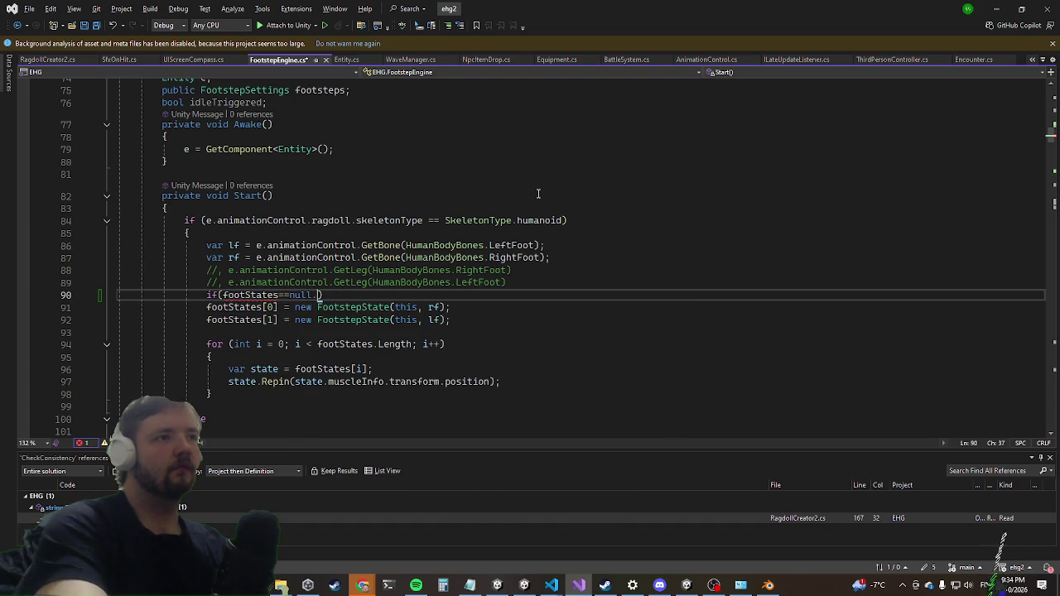
pyautogui.press('BackSpace')
pyautogui.press('BackSpace')
pyautogui.press('BackSpace')
pyautogui.write('| footStates')
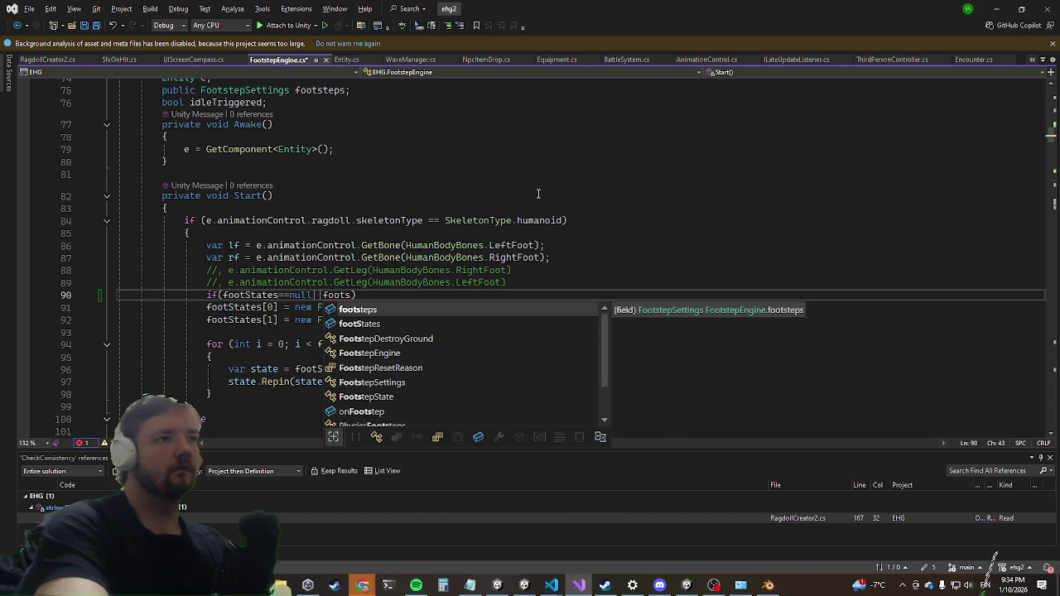
pyautogui.write('.Le')
pyautogui.press('Tab')
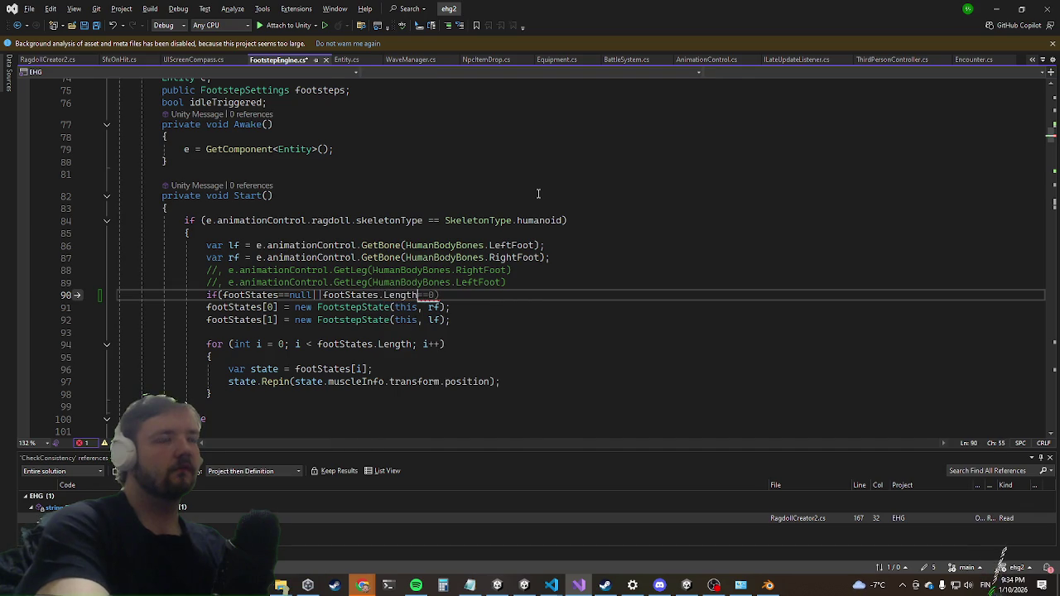
pyautogui.write('<2) {')
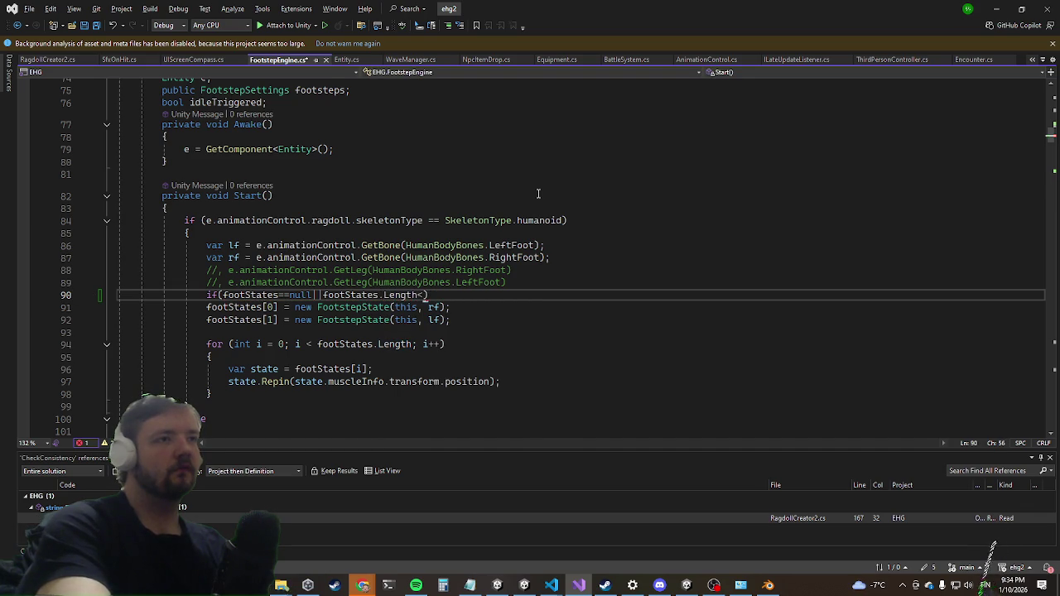
pyautogui.press('Return')
# Inside the guard, assign footStates = new FootstepState[2];.
pyautogui.write('footst')
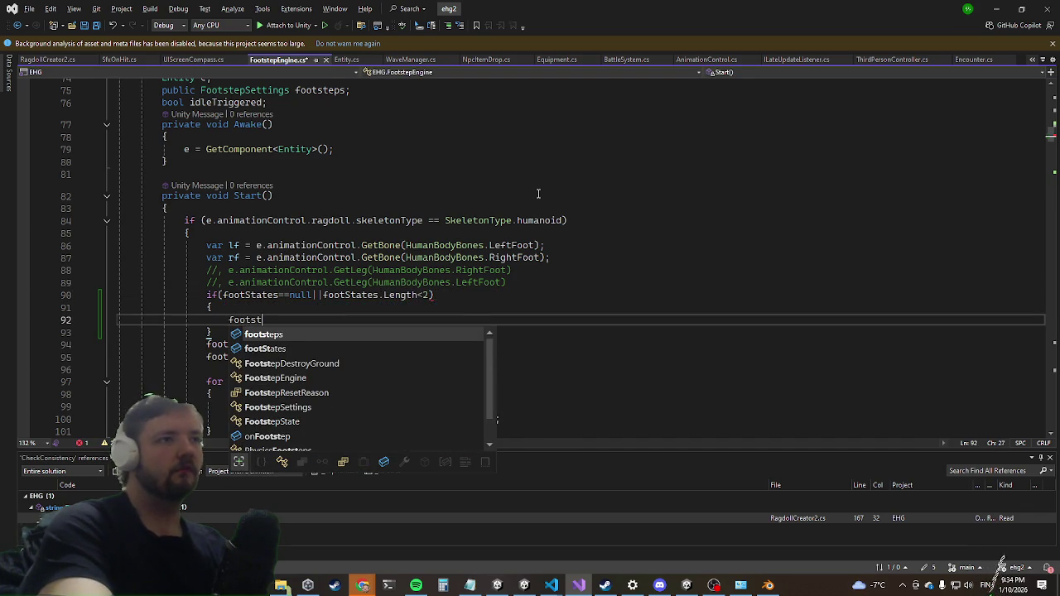
pyautogui.press('Tab')
pyautogui.write('new')
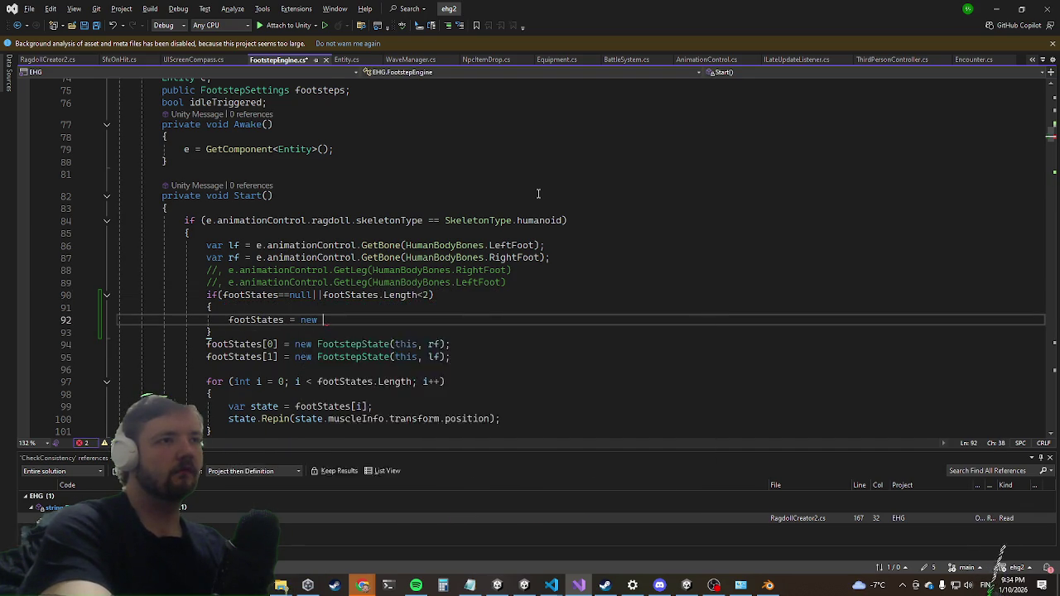
pyautogui.press('Tab')
pyautogui.write('[2];')
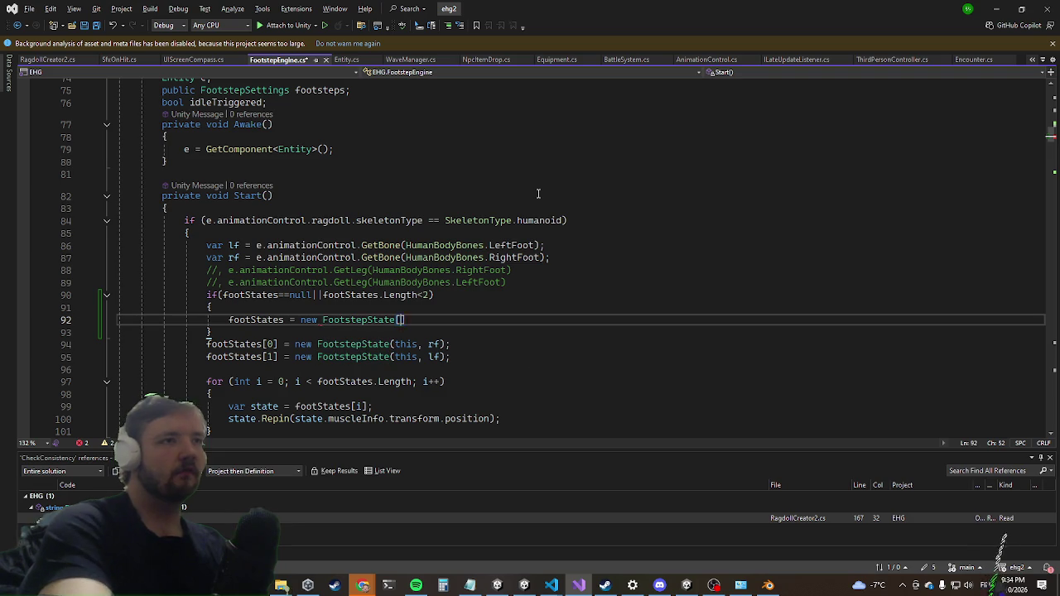
pyautogui.press('Return')
pyautogui.press('Return')
pyautogui.press('Up')
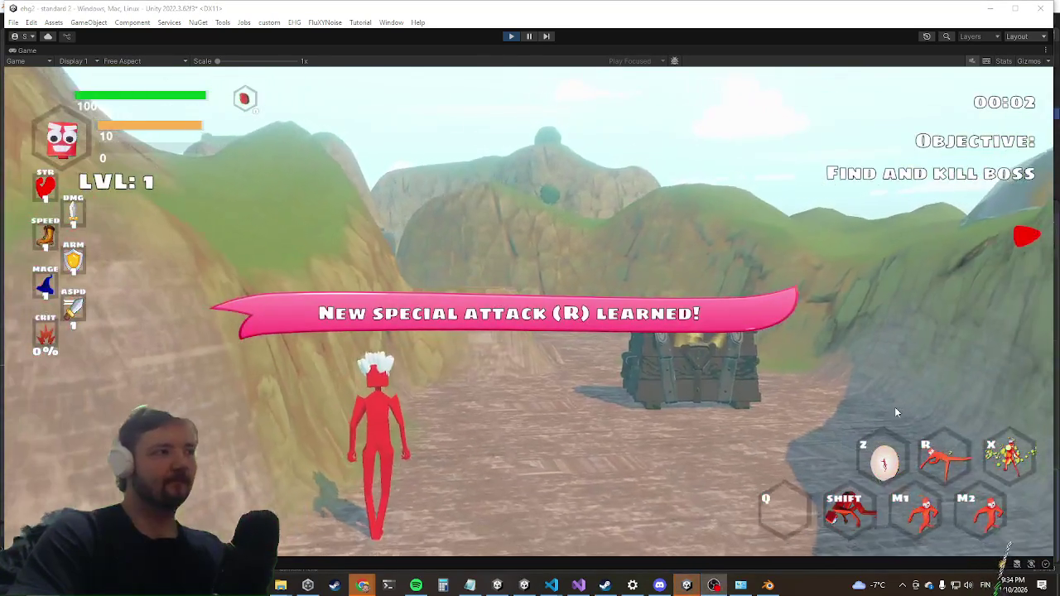
# Run toward the Dragon boss and clear the current wave with killwave.
pyautogui.press('w')
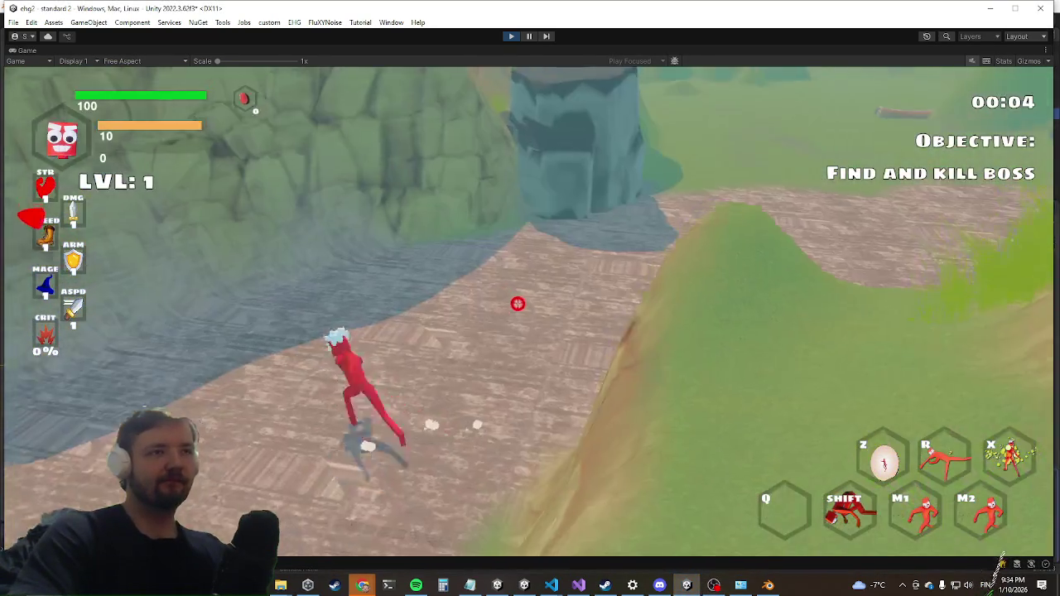
pyautogui.press('a')
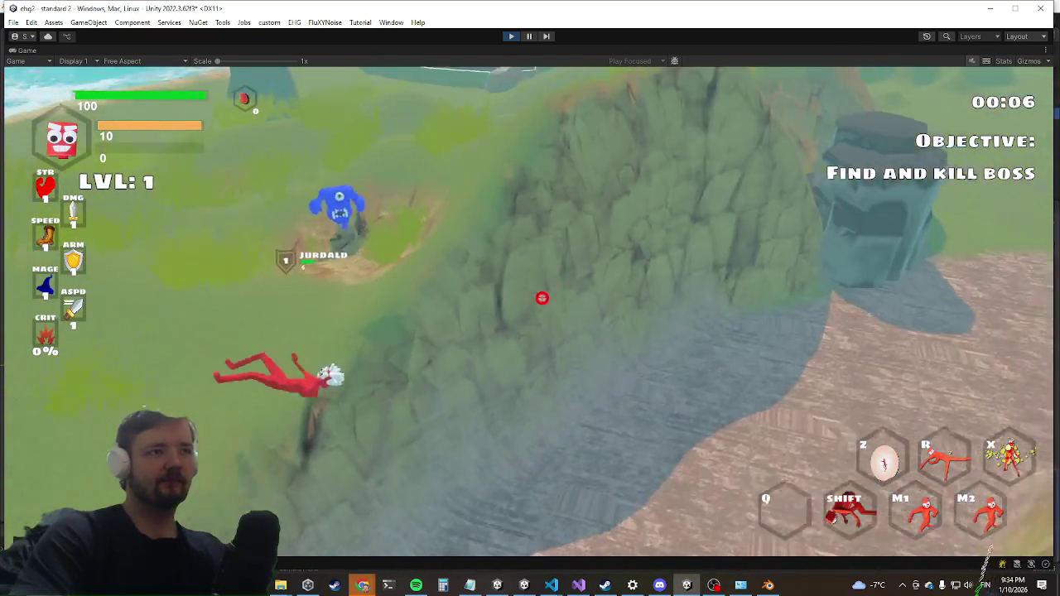
pyautogui.press('`')
pyautogui.write('killwave')
pyautogui.press('Return')
pyautogui.press('`')
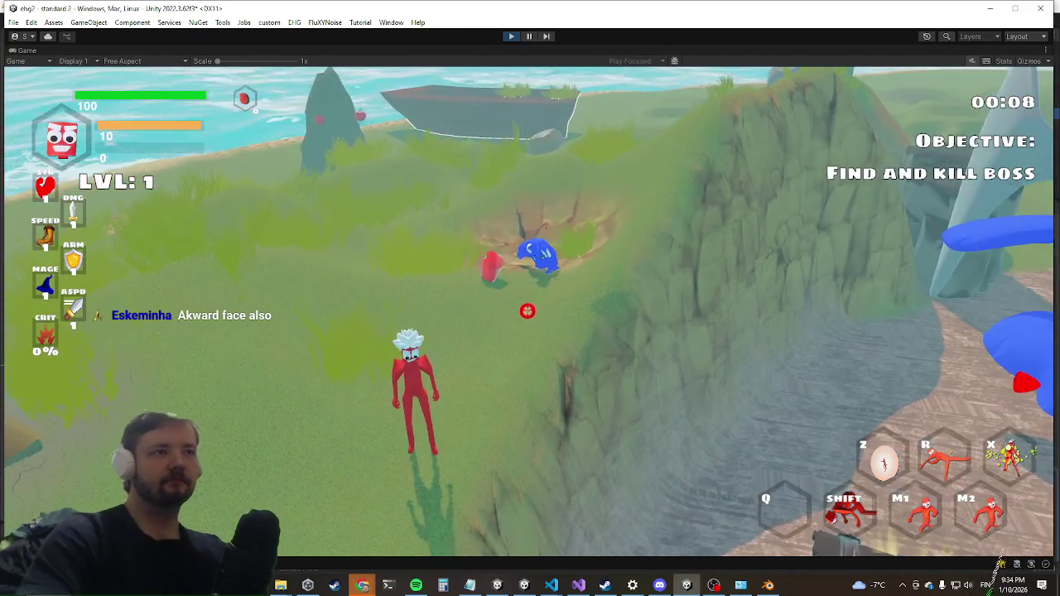
pyautogui.press('a')
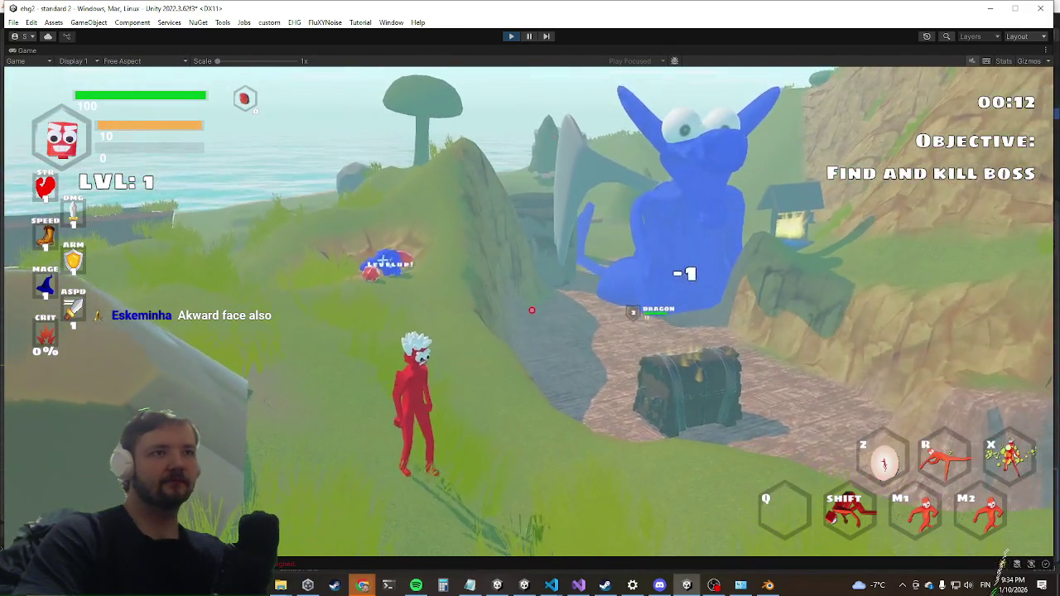
# Run toward the chest briefly, then bring FootstepEngine.cs up in Visual Studio.
pyautogui.press('super')
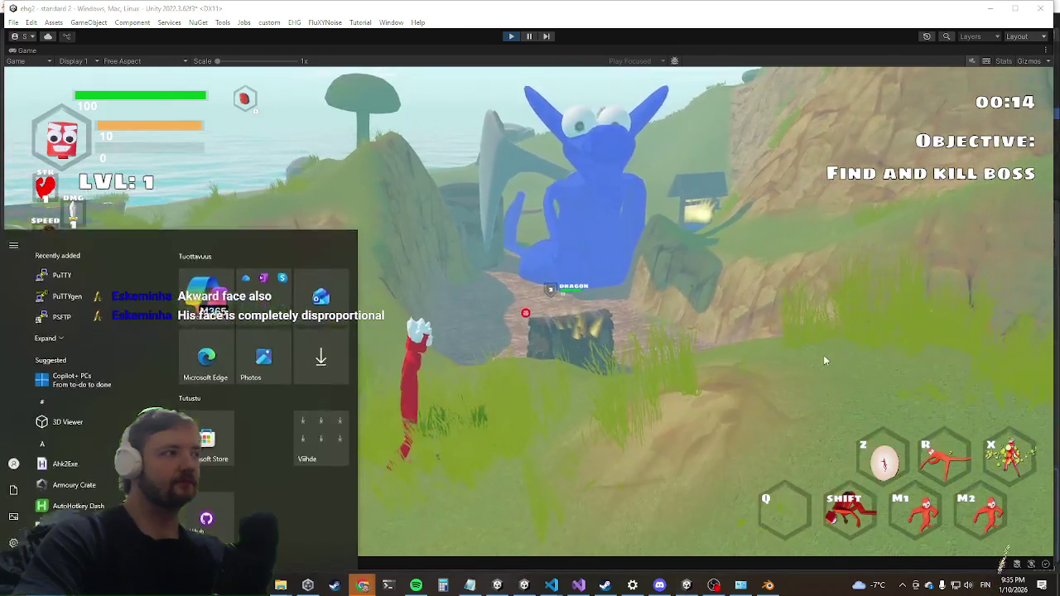
pyautogui.press('Escape')
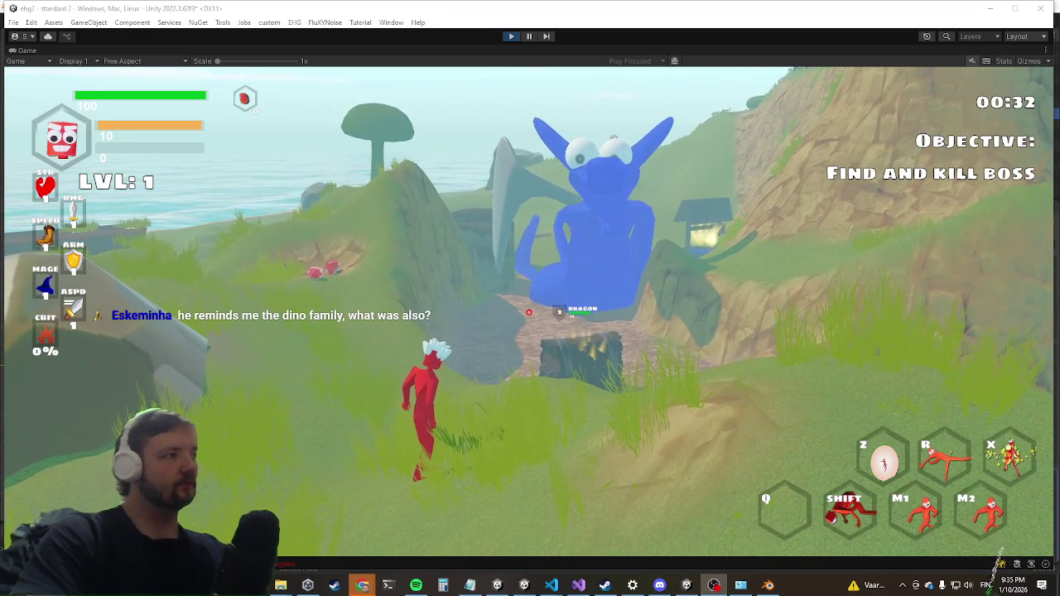
pyautogui.click(714, 287)
pyautogui.press('w')
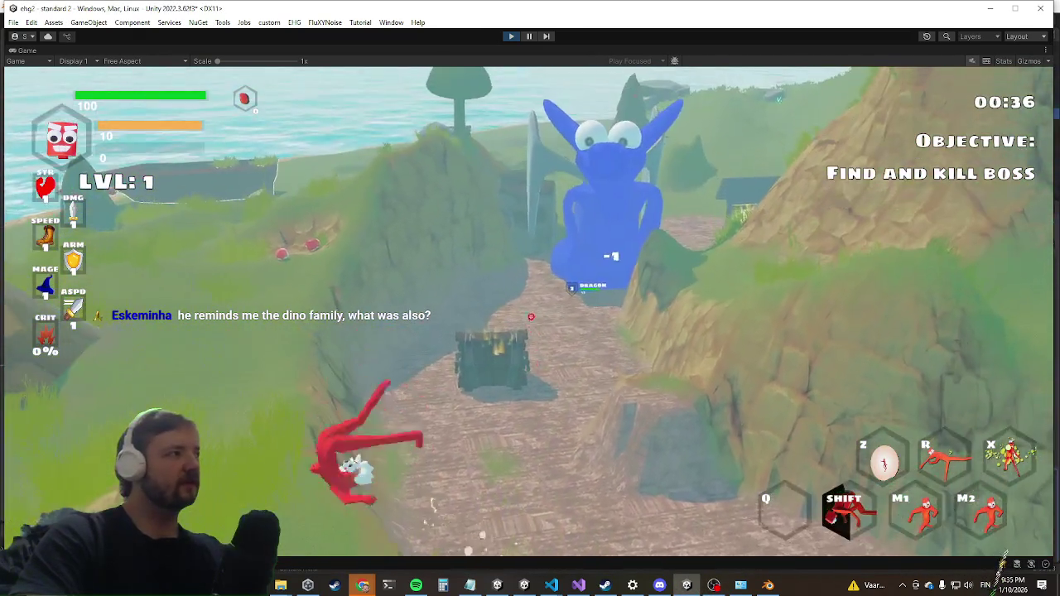
pyautogui.press('super')
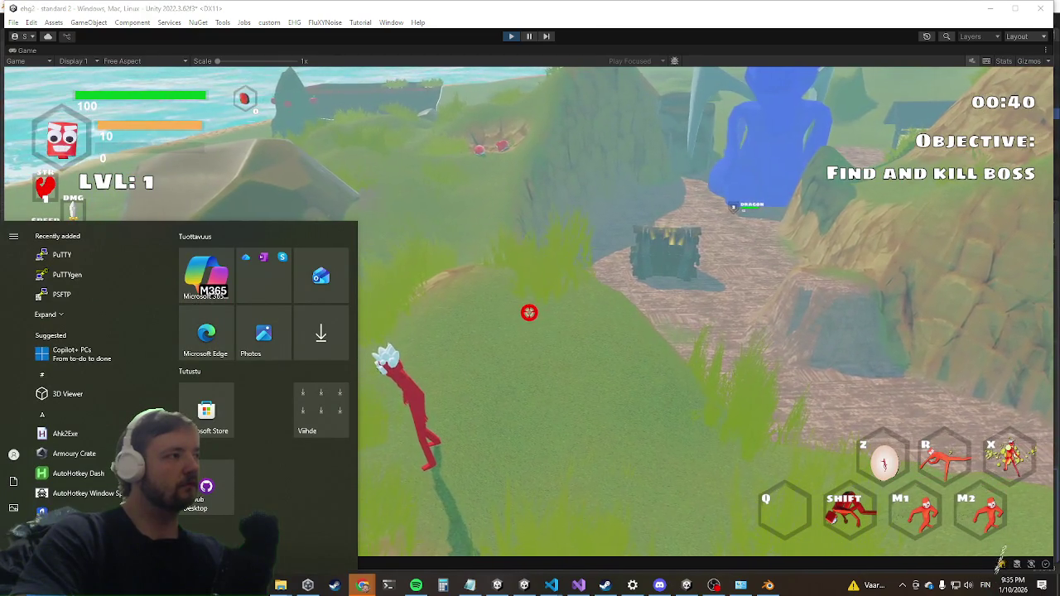
pyautogui.hotkey('alt', 'Tab')
pyautogui.click(588, 374)
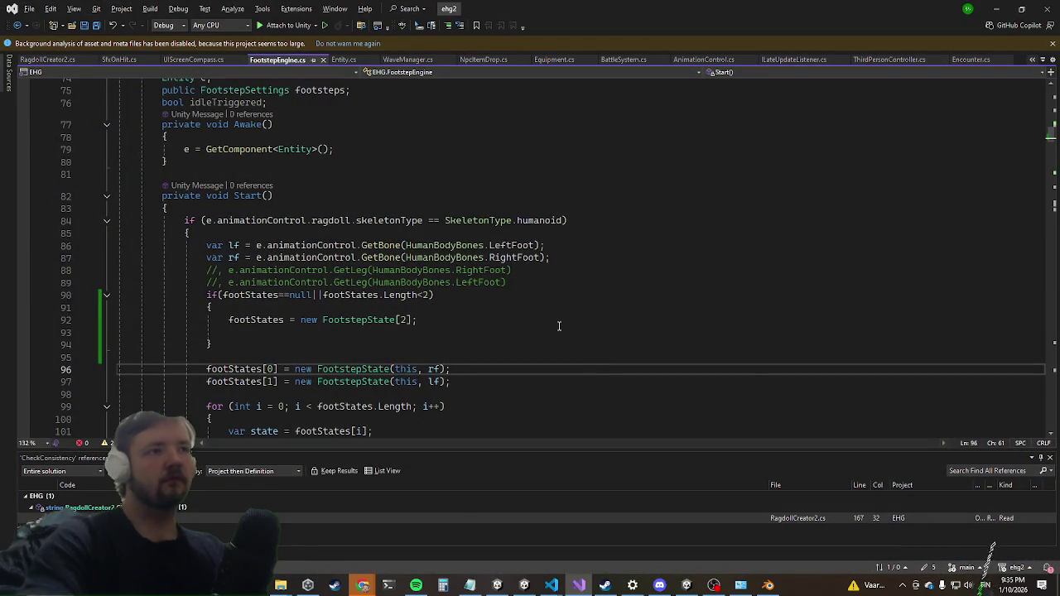
# Open the AIControl class through the Ctrl+T code search.
pyautogui.hotkey('ctrl', 't')
pyautogui.write('eaistate')
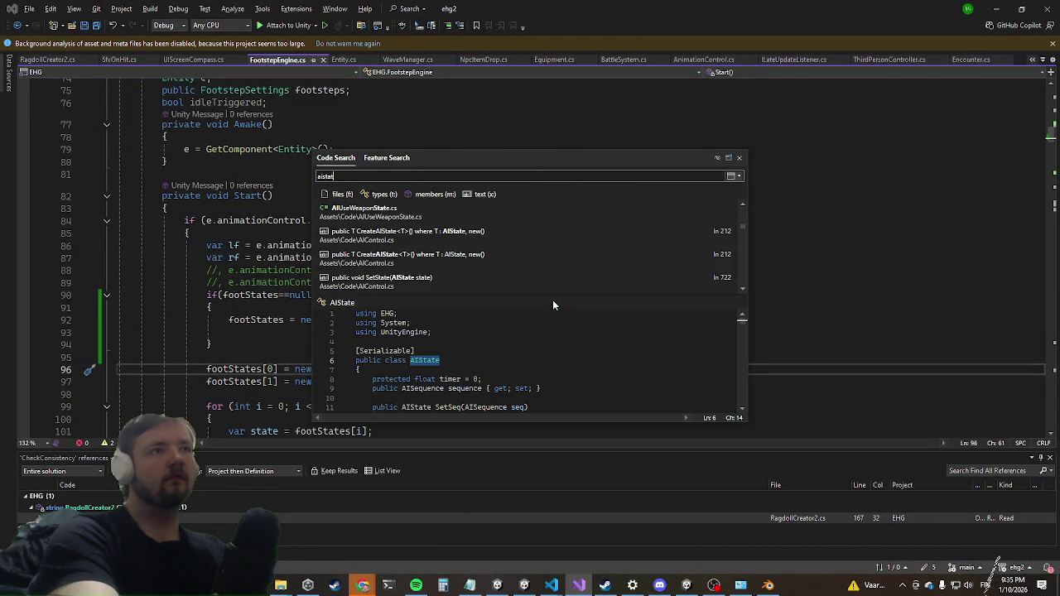
pyautogui.press('BackSpace')
pyautogui.press('BackSpace')
pyautogui.press('BackSpace')
pyautogui.write('tate')
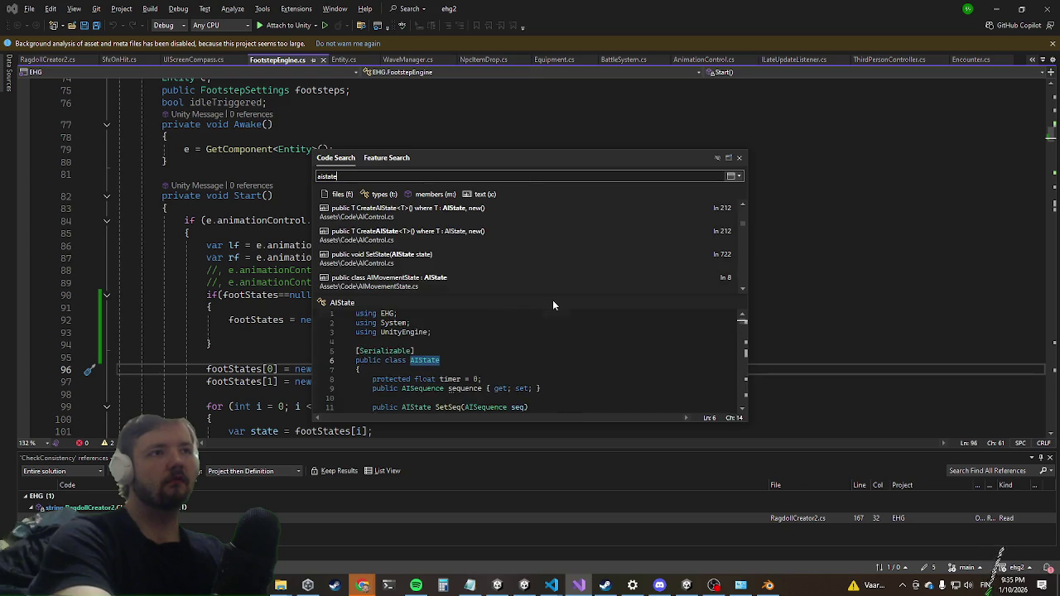
pyautogui.write('aicont')
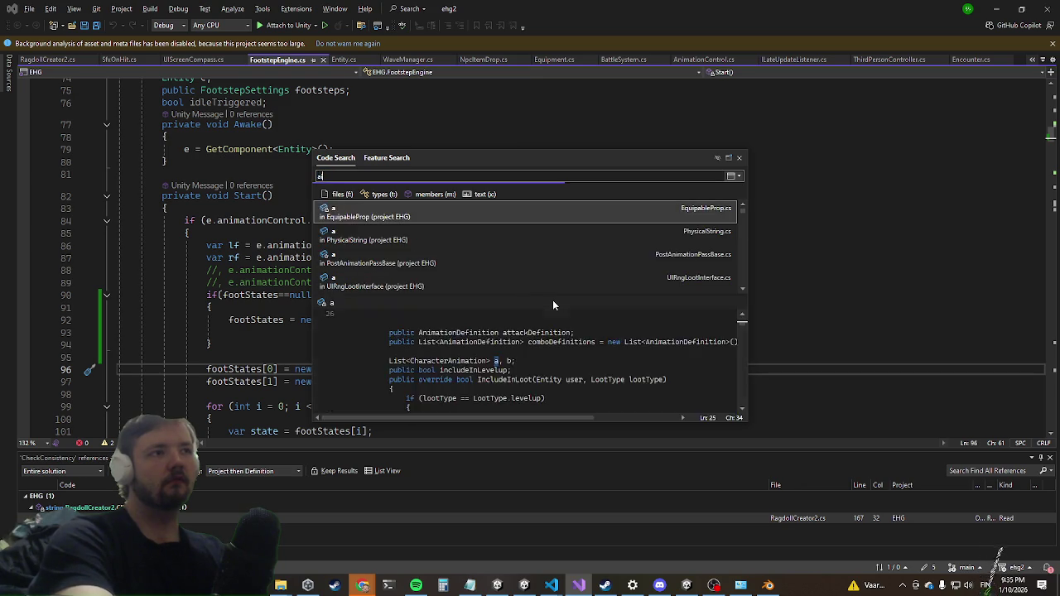
pyautogui.press('Down')
pyautogui.press('Return')
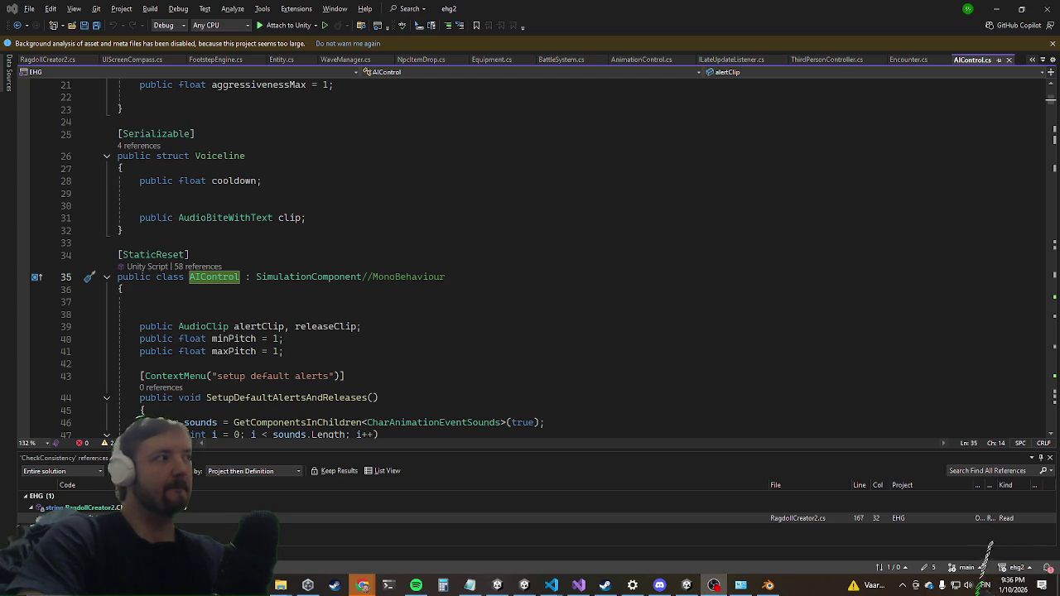
# Scroll through AIControl's alert setup code, then minimize Visual Studio.
pyautogui.click(496, 355)
pyautogui.scroll(-5, 343, 332)
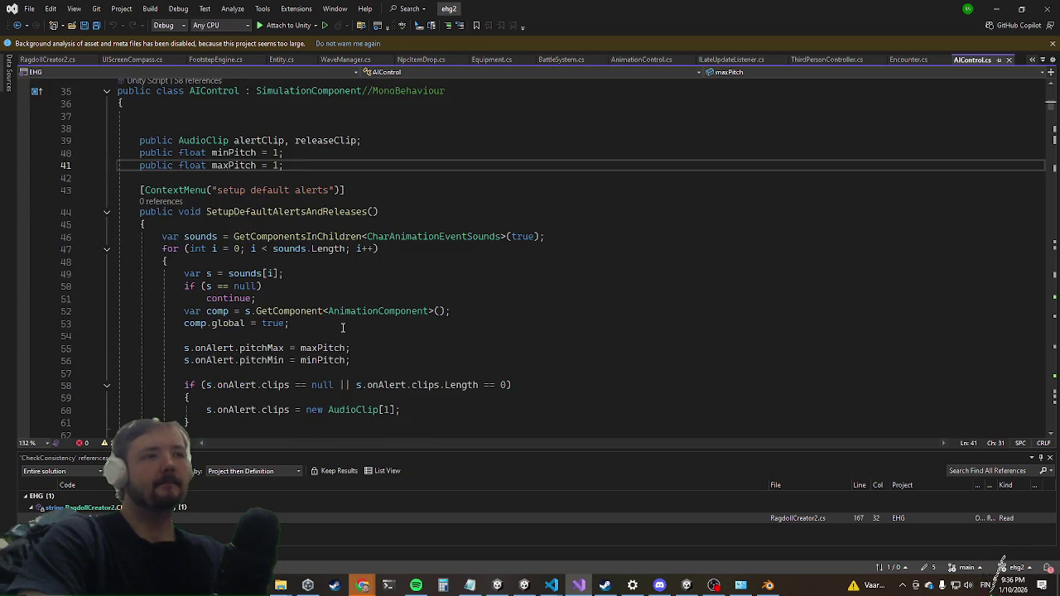
pyautogui.scroll(-4, 338, 315)
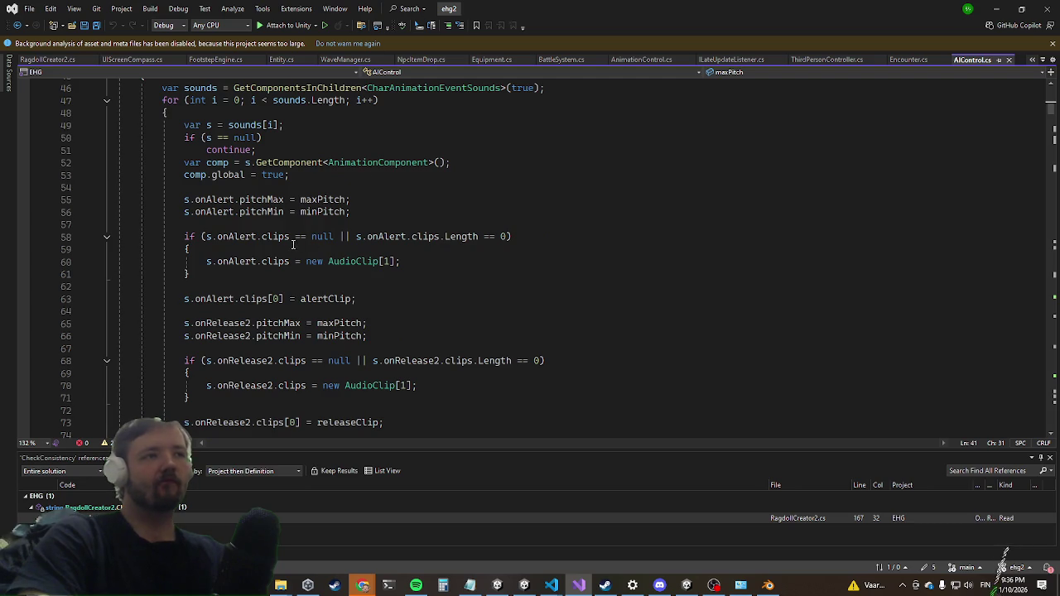
pyautogui.click(993, 7)
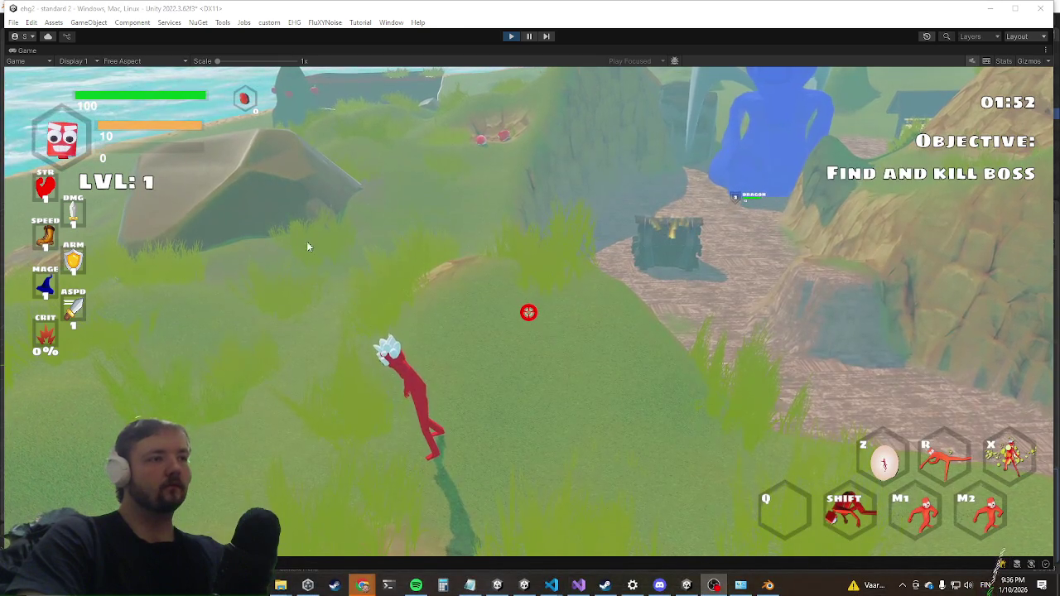
# Un-maximize the Game view, open the Console log, and return to AIControl.cs at line 59.
pyautogui.rightClick(31, 51)
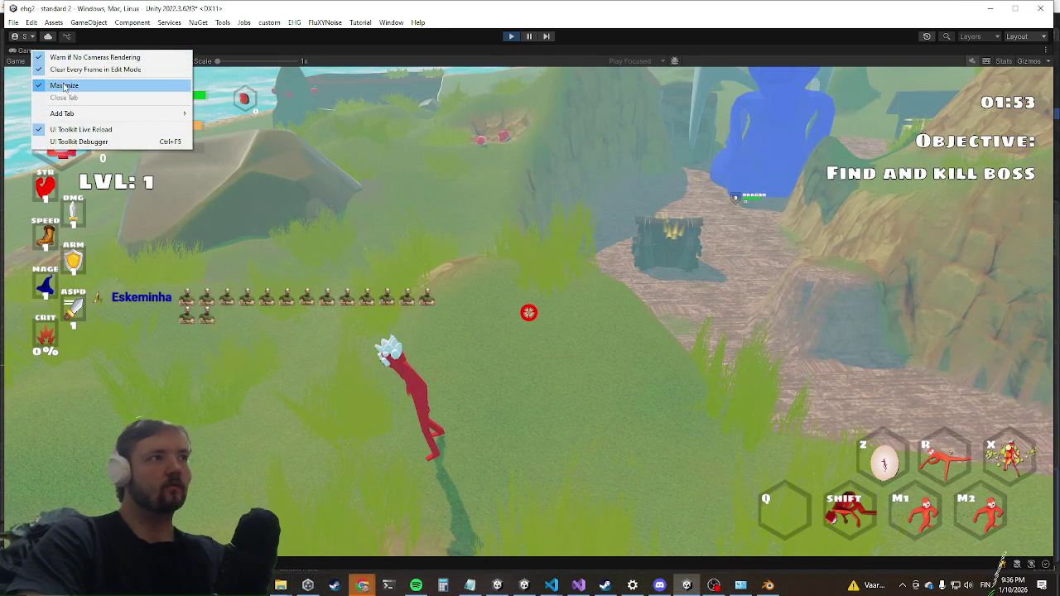
pyautogui.click(61, 86)
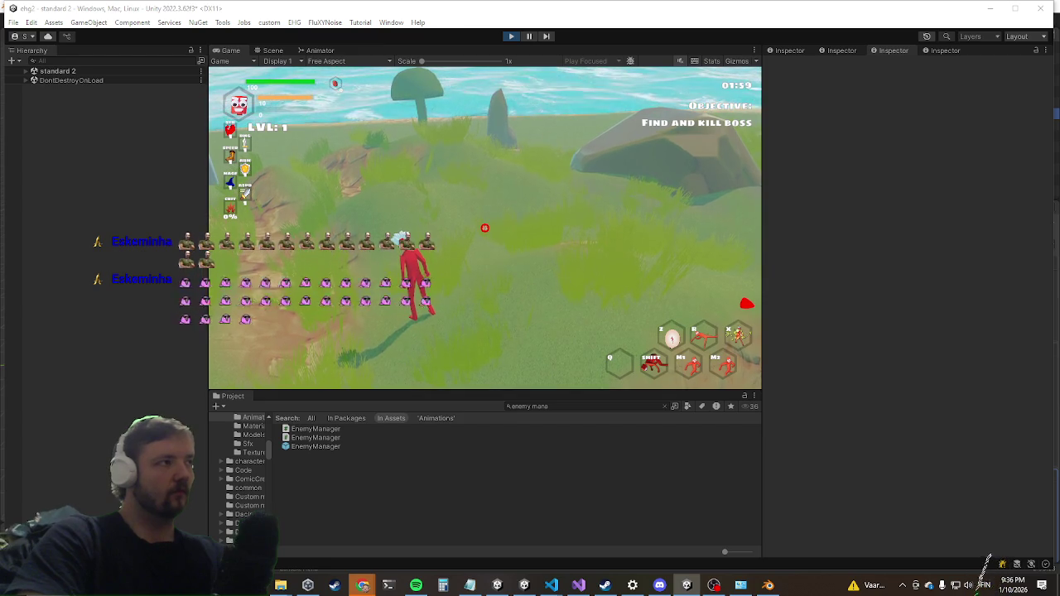
pyautogui.hotkey('ctrl', 'shift', 'c')
pyautogui.moveTo(693, 266); pyautogui.dragTo(413, 230)
pyautogui.scroll(2, 469, 375)
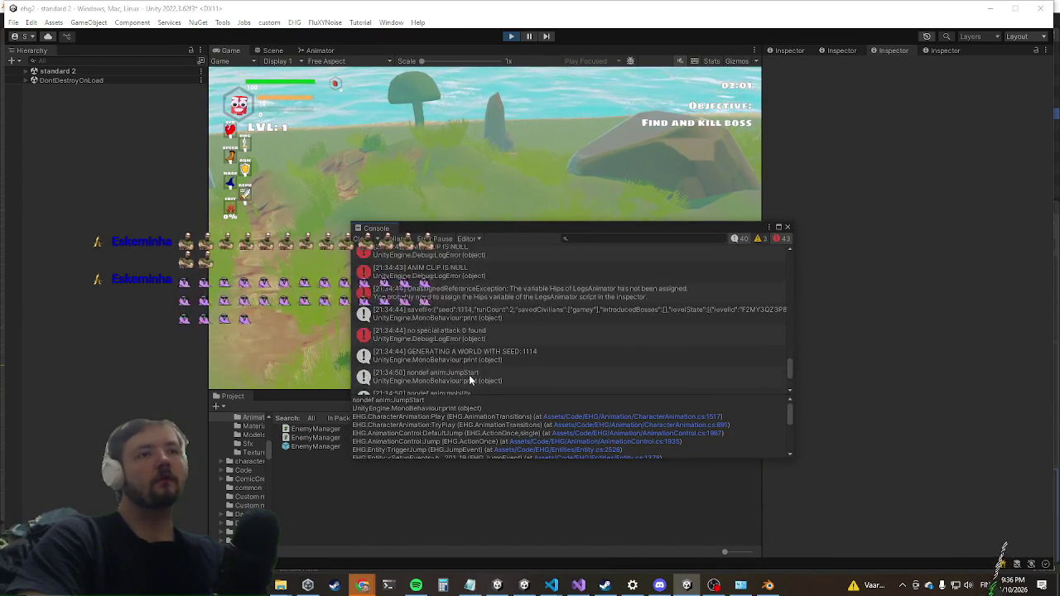
pyautogui.scroll(4, 469, 374)
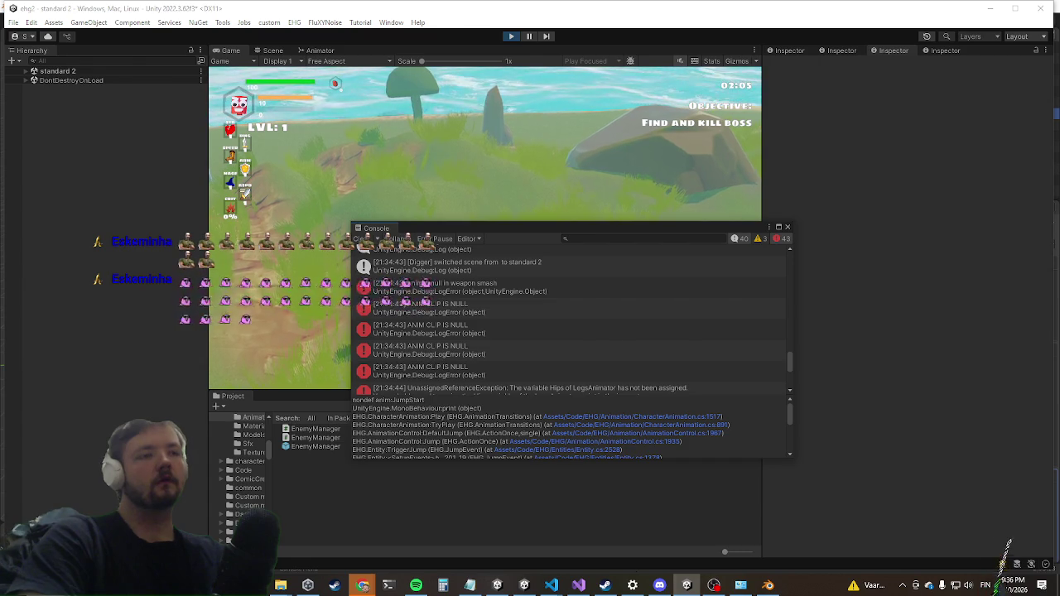
pyautogui.click(578, 585)
pyautogui.click(437, 249)
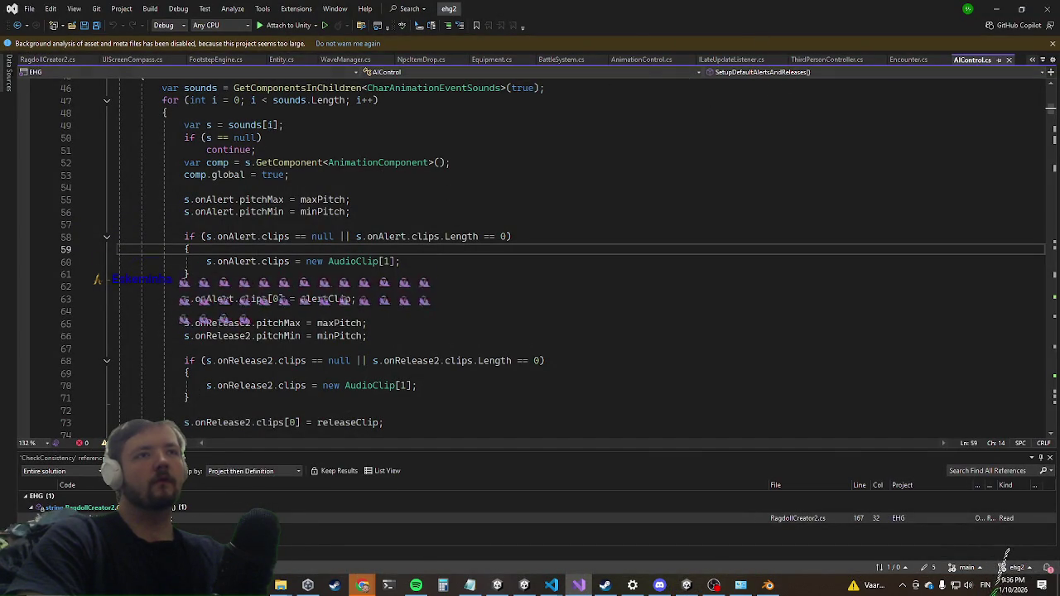
# List all references to currentPhase with Find All References.
pyautogui.click(648, 59)
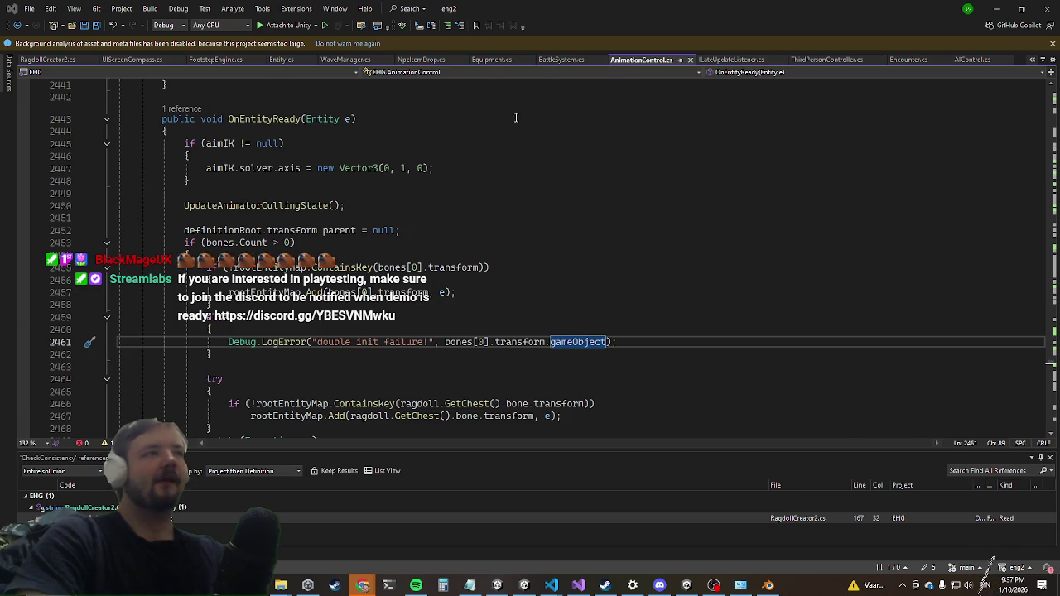
pyautogui.hotkey('ctrl', 'Tab')
pyautogui.rightClick(257, 197)
pyautogui.click(338, 305)
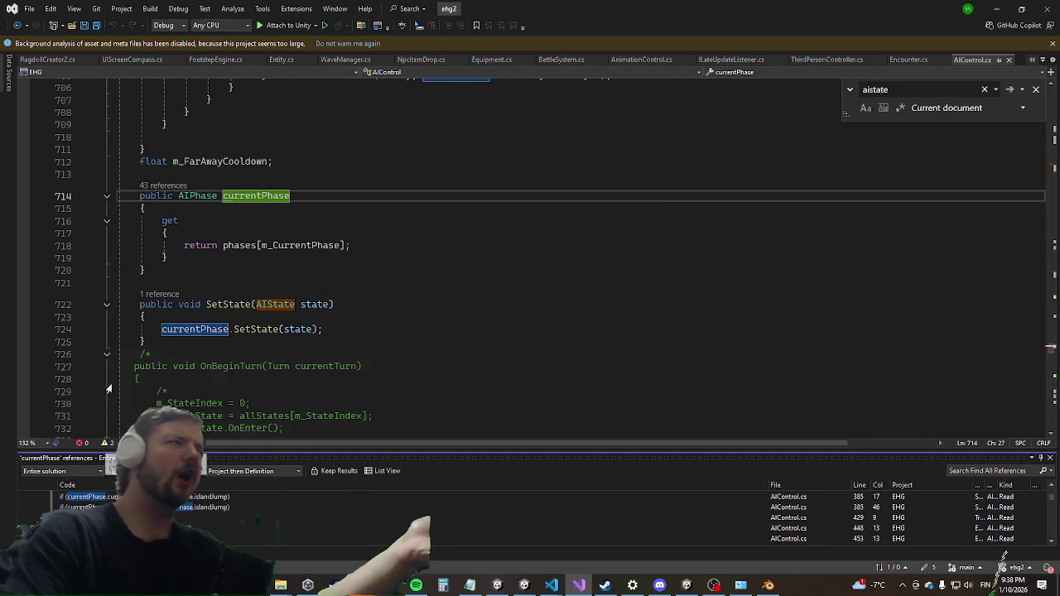
pyautogui.scroll(-5, 994, 530)
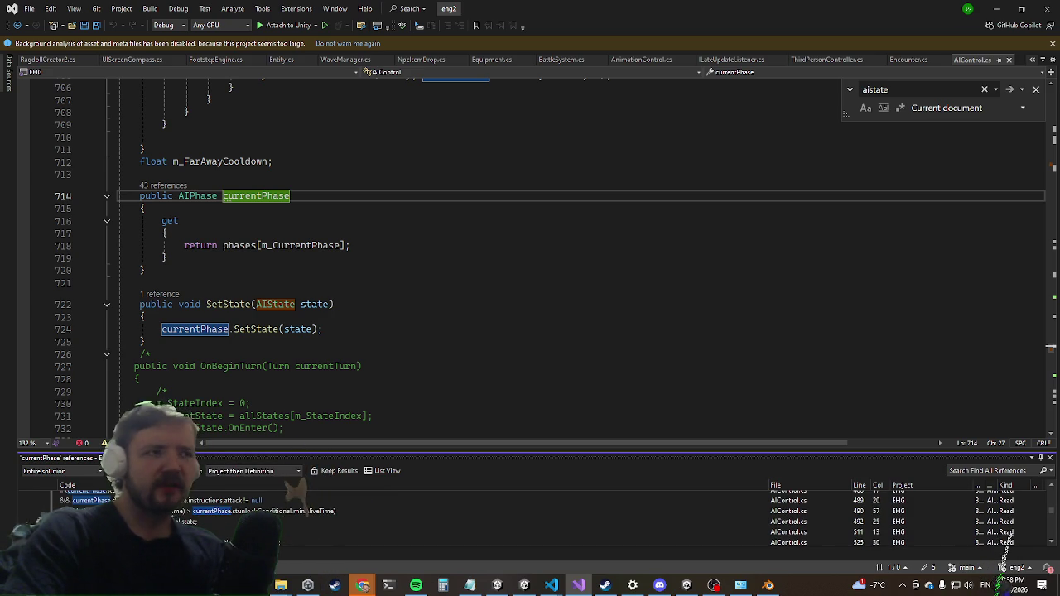
pyautogui.scroll(-5, 1004, 548)
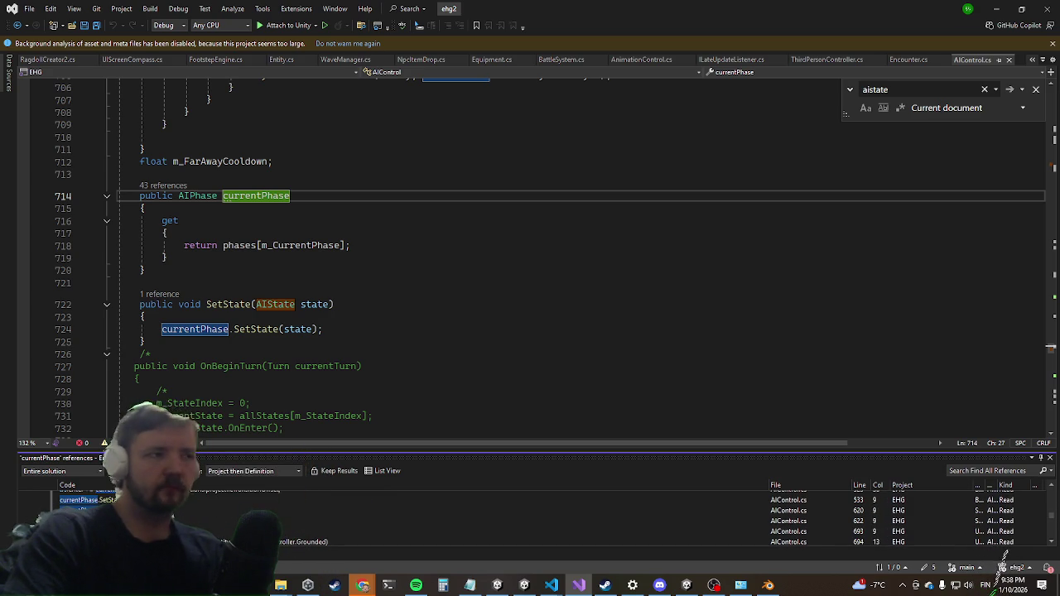
# Break on currentPhase.UpdatePhase() at line 693 and attach the debugger to Unity.
pyautogui.click(1004, 534)
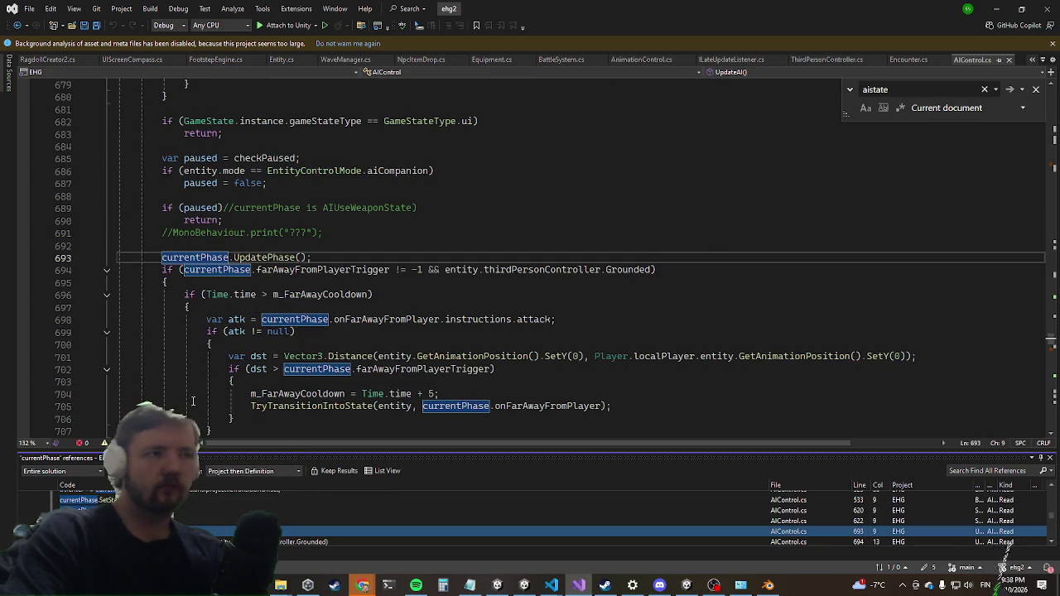
pyautogui.click(36, 262)
pyautogui.press('F5')
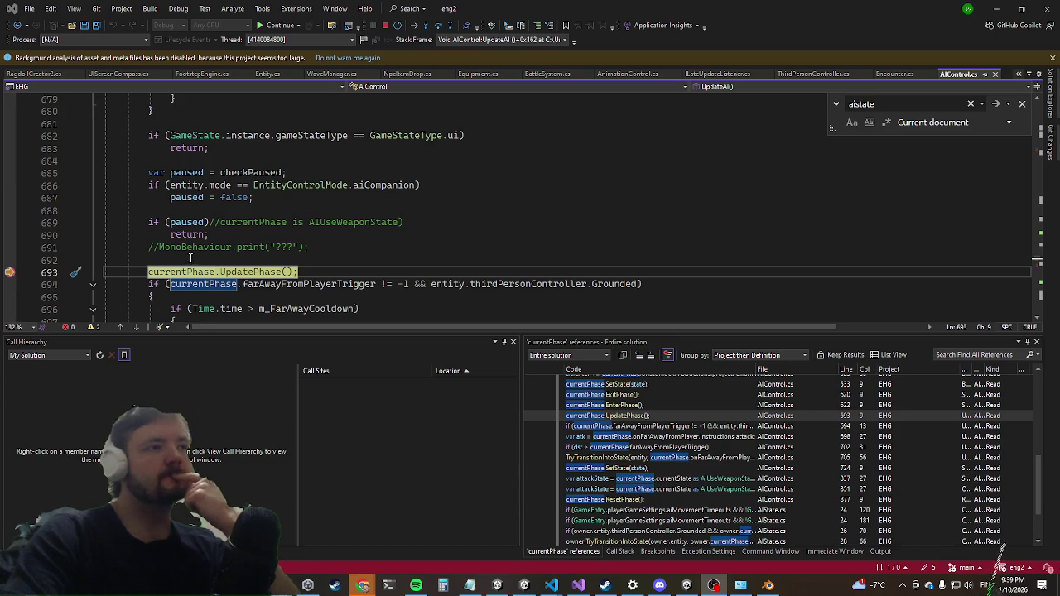
# Check the currentPhase and entity values in DataTips, then end debugging and return to Unity.
pyautogui.moveTo(183, 273)
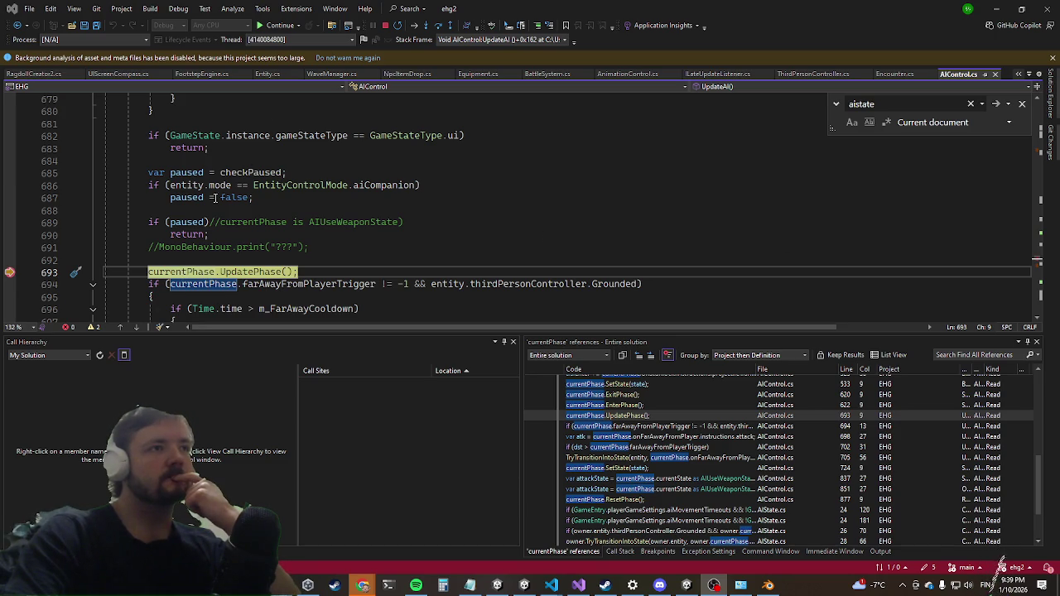
pyautogui.moveTo(189, 187)
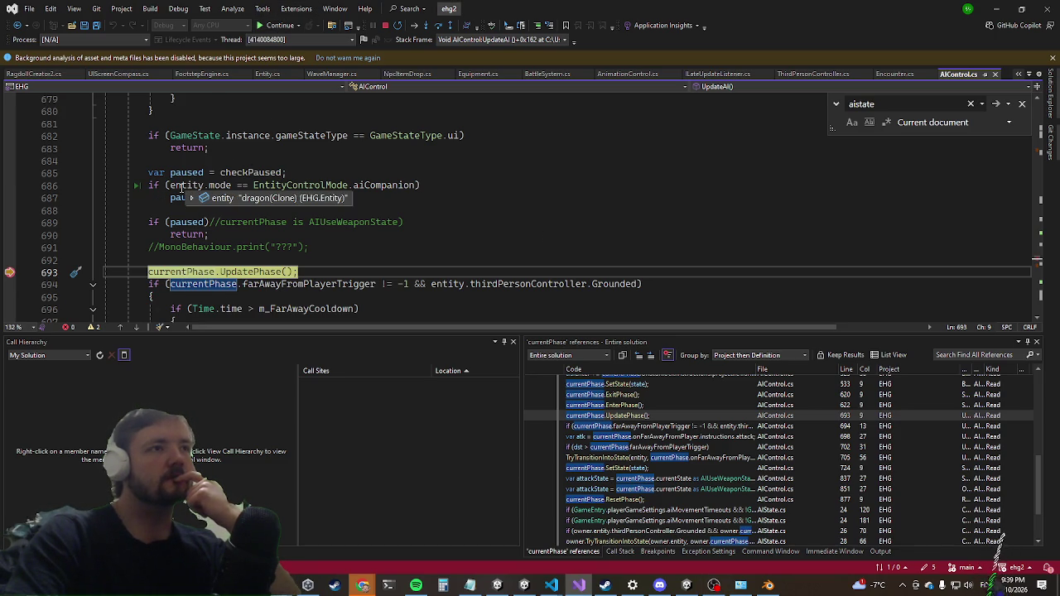
pyautogui.moveTo(200, 285)
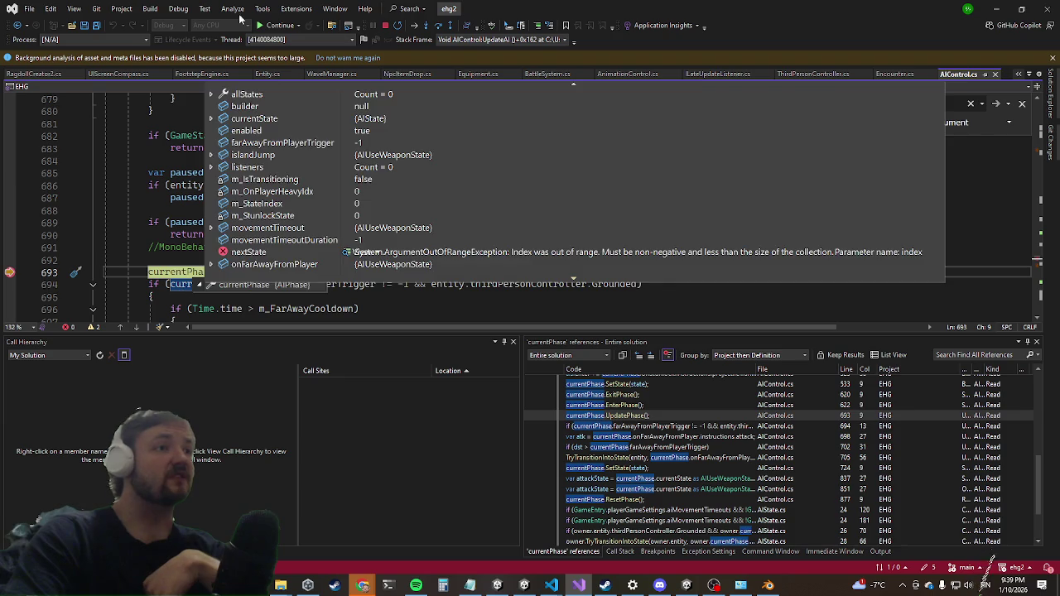
pyautogui.press('F5')
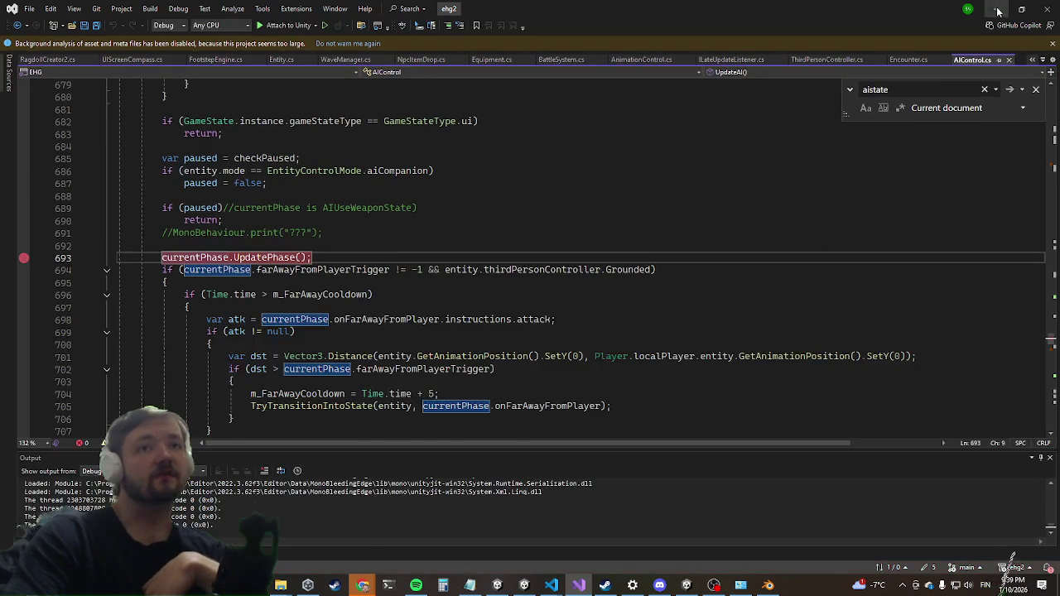
pyautogui.hotkey('alt', 'Tab')
pyautogui.click(509, 37)
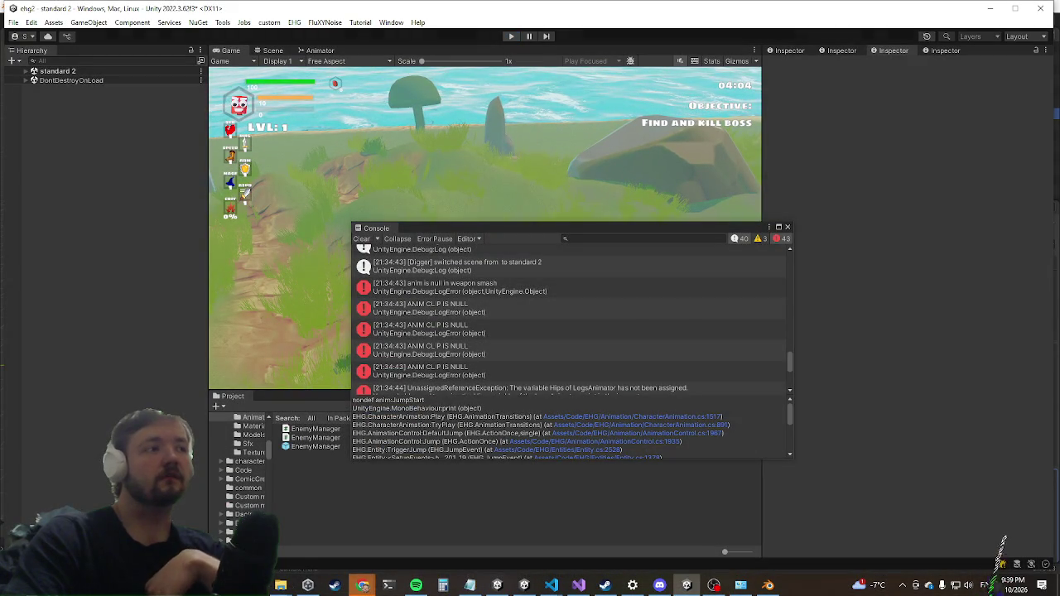
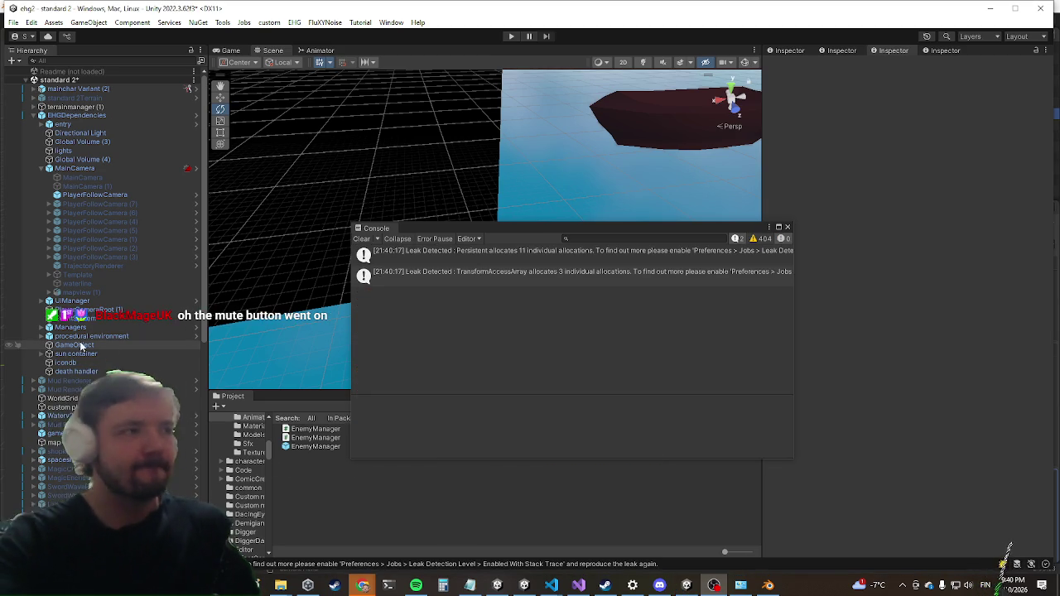
# Open the third EnemyManager prefab in Prefab Mode and scroll the Hierarchy down to the dragon.
pyautogui.click(291, 446)
pyautogui.doubleClick(291, 446)
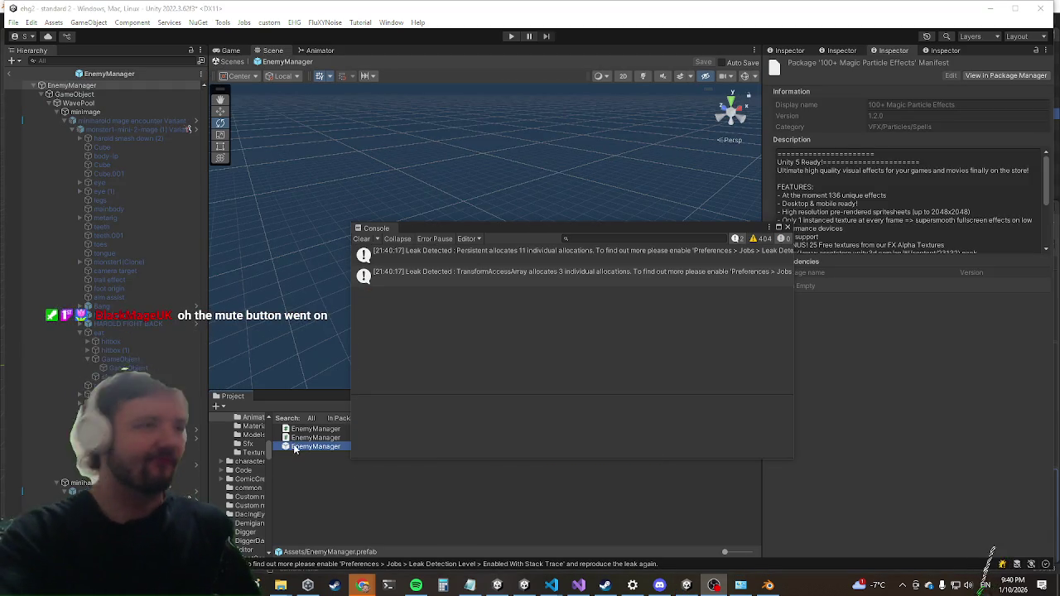
pyautogui.scroll(-10, 104, 248)
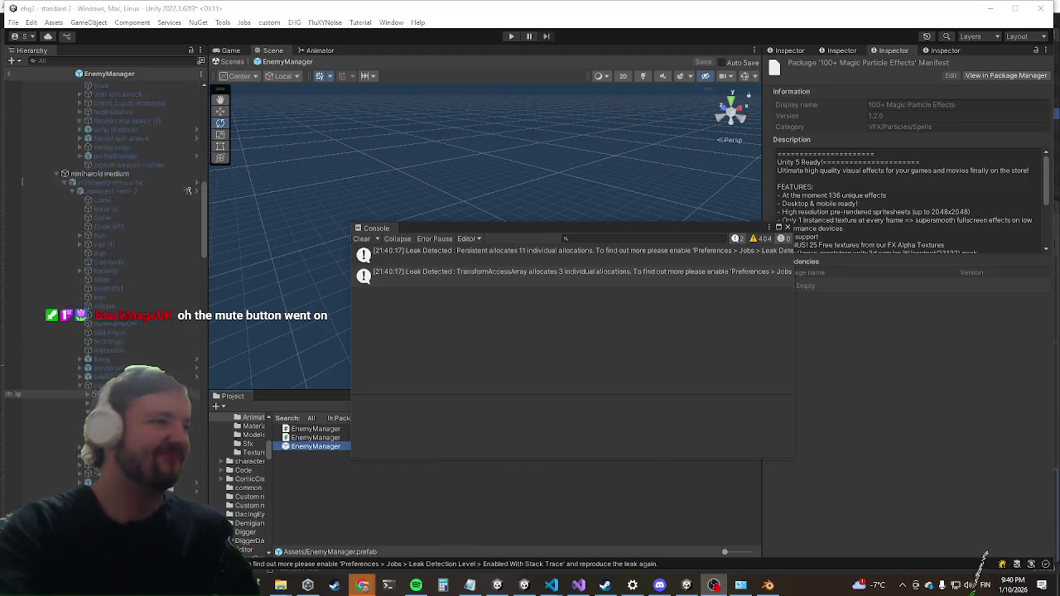
pyautogui.scroll(-10, 133, 358)
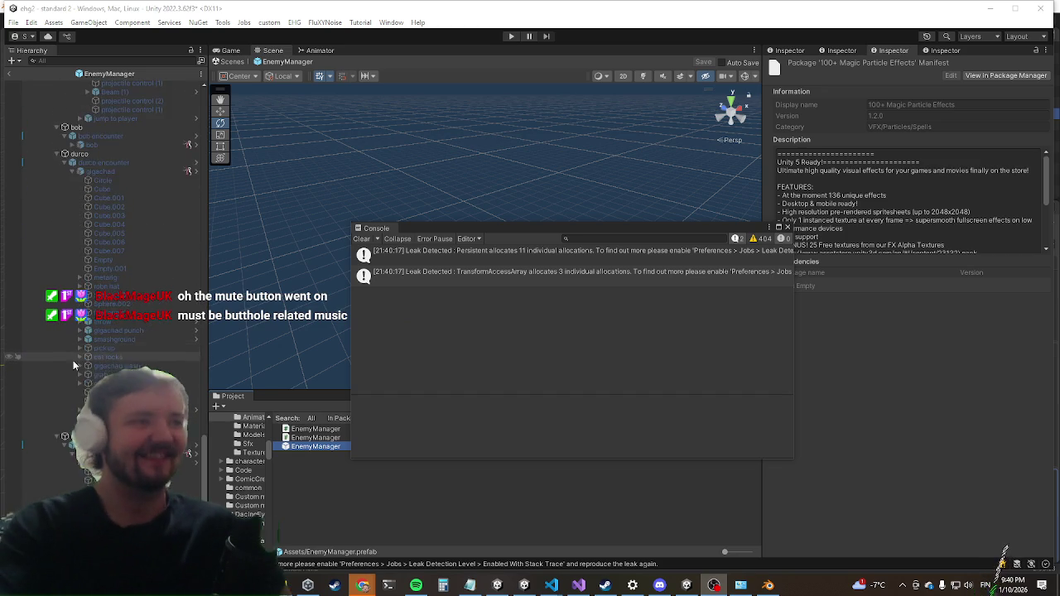
pyautogui.scroll(-5, 132, 359)
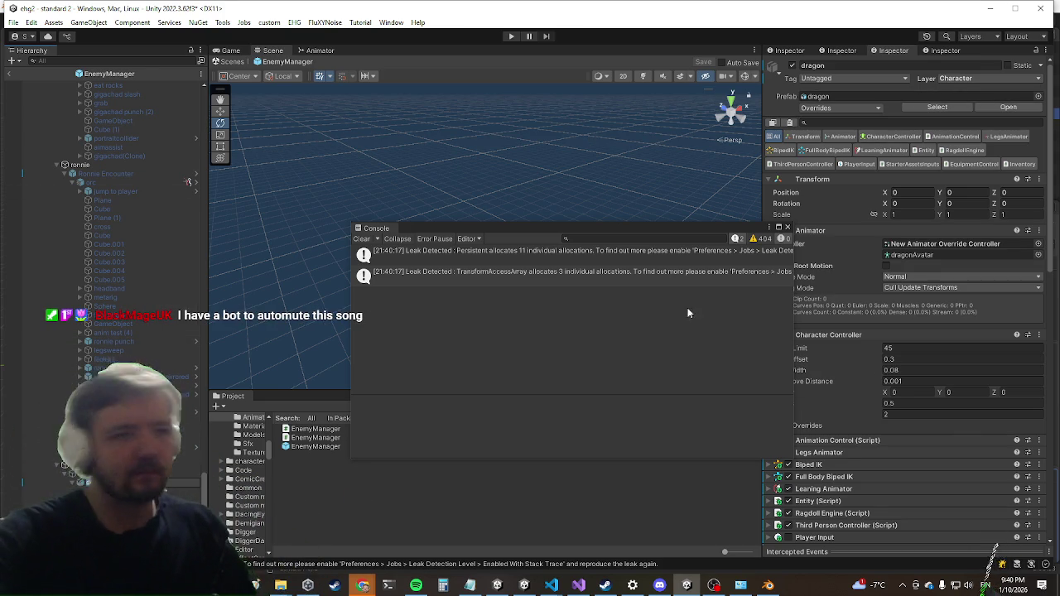
# Move the Console aside and expand the dragon's AI Control (Script) component.
pyautogui.moveTo(639, 227); pyautogui.dragTo(600, 232)
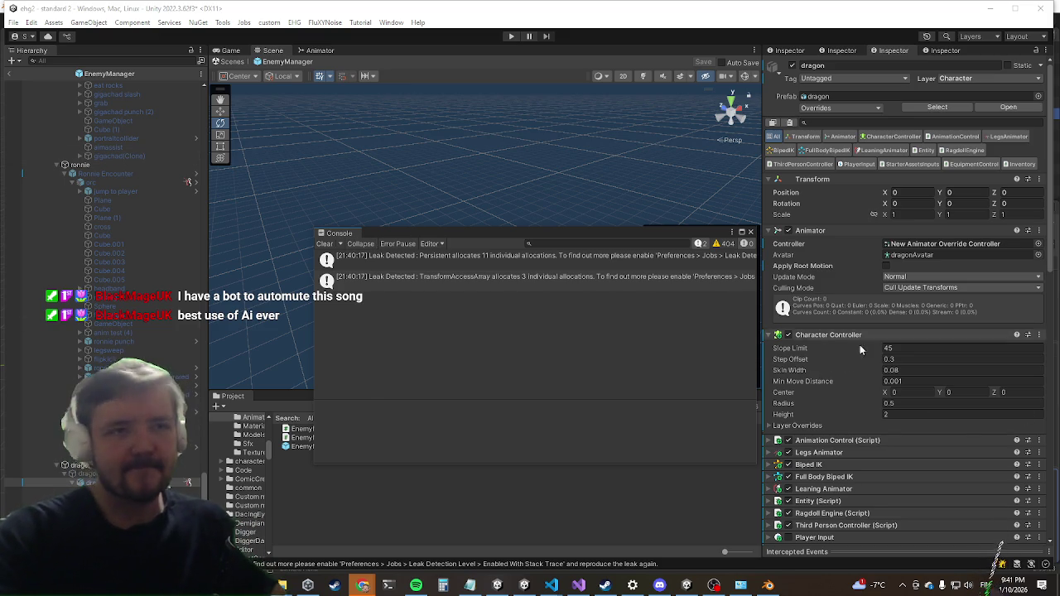
pyautogui.scroll(-15, 903, 320)
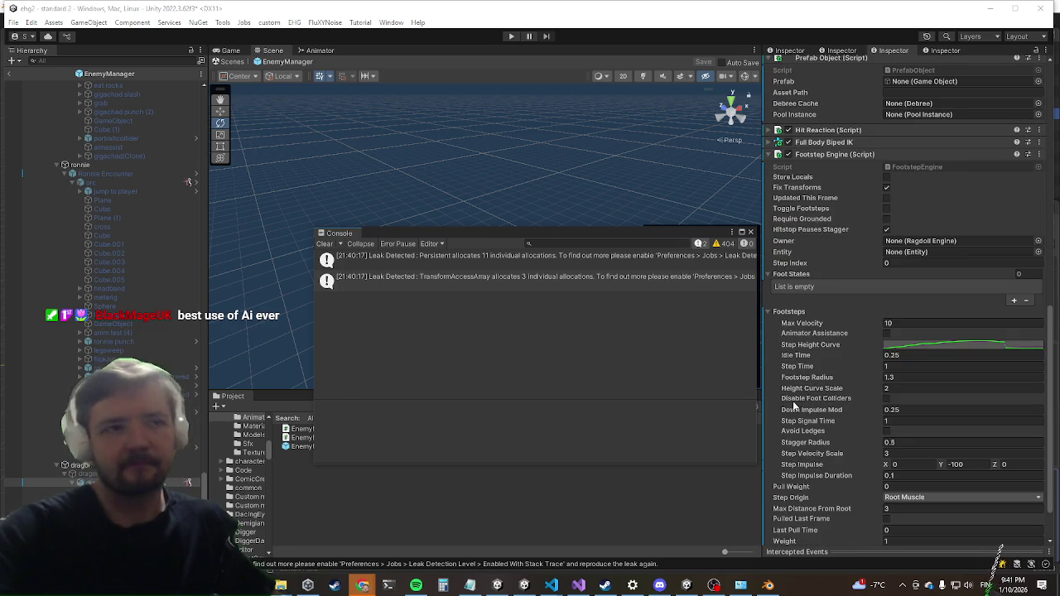
pyautogui.scroll(-1, 782, 302)
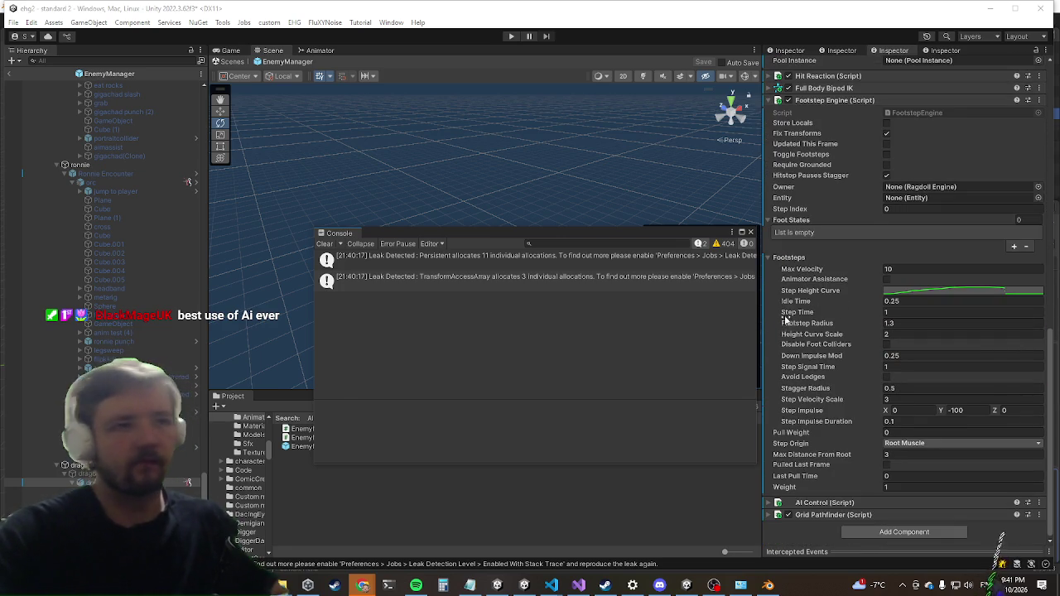
pyautogui.scroll(-2, 854, 278)
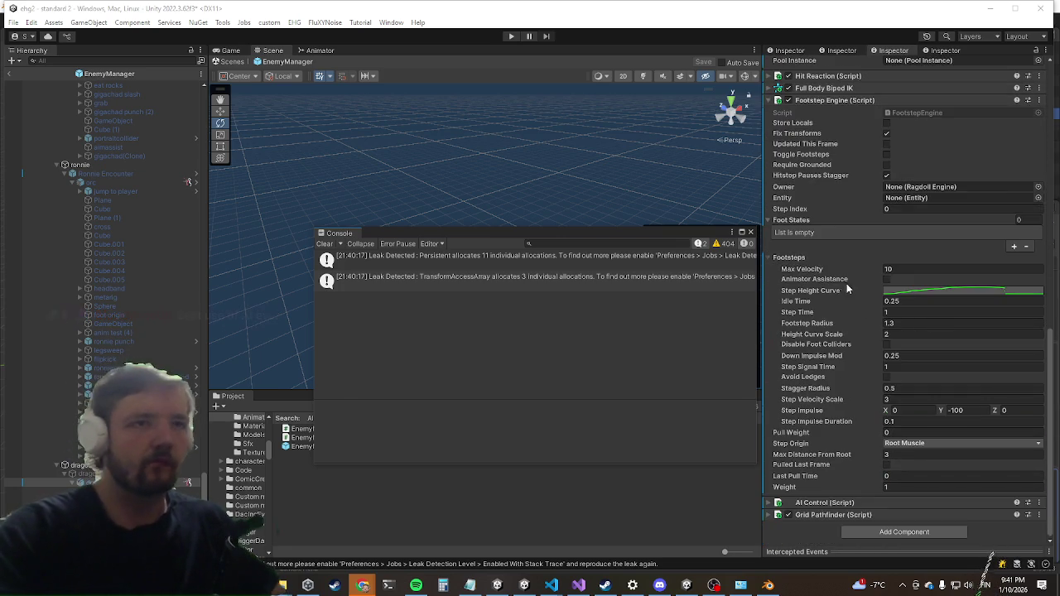
pyautogui.click(812, 502)
# Scroll through AI Control's Phases, Sequences and Element 0 movement state values.
pyautogui.scroll(-4, 820, 377)
pyautogui.scroll(-3, 828, 348)
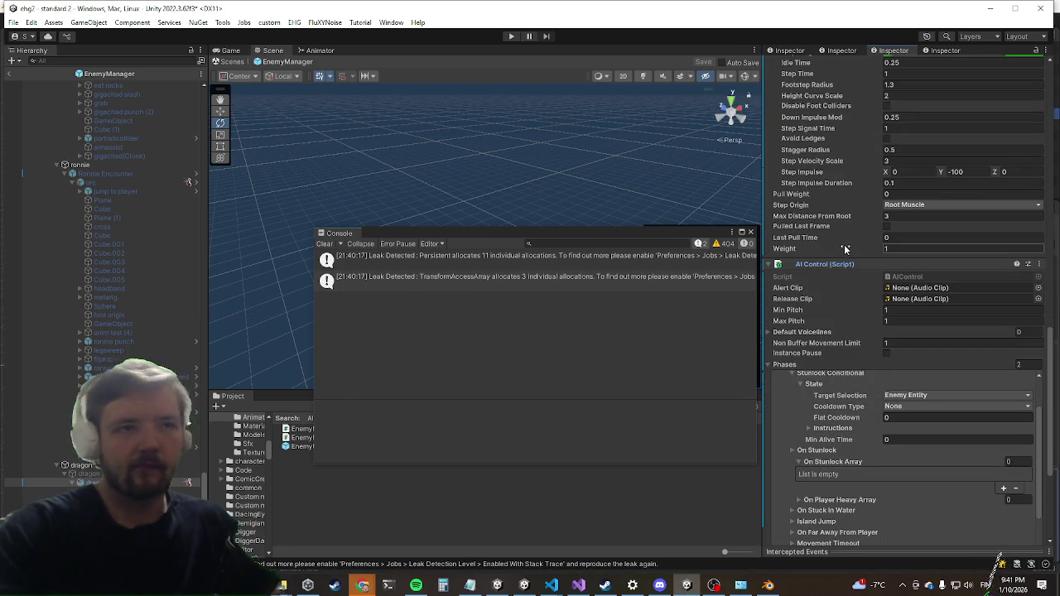
pyautogui.scroll(-1, 895, 199)
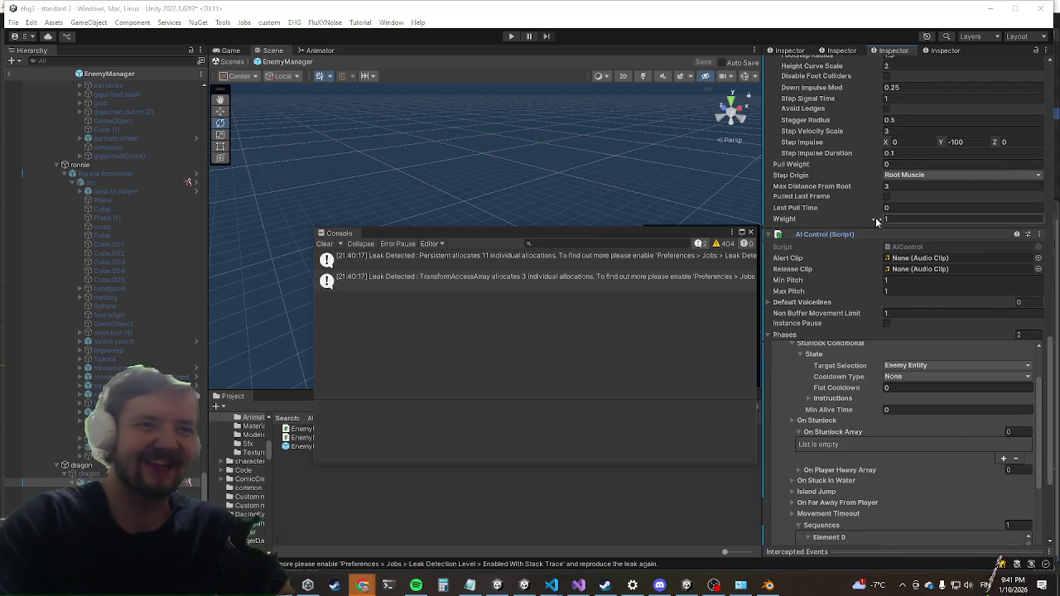
pyautogui.scroll(-1, 859, 424)
pyautogui.scroll(-1, 856, 424)
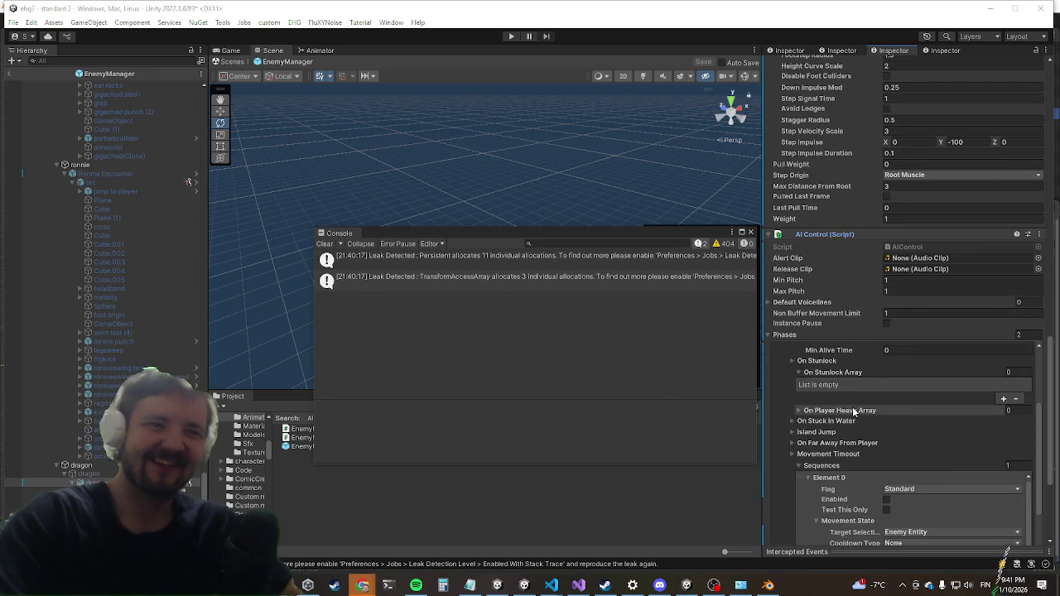
pyautogui.scroll(-1, 854, 412)
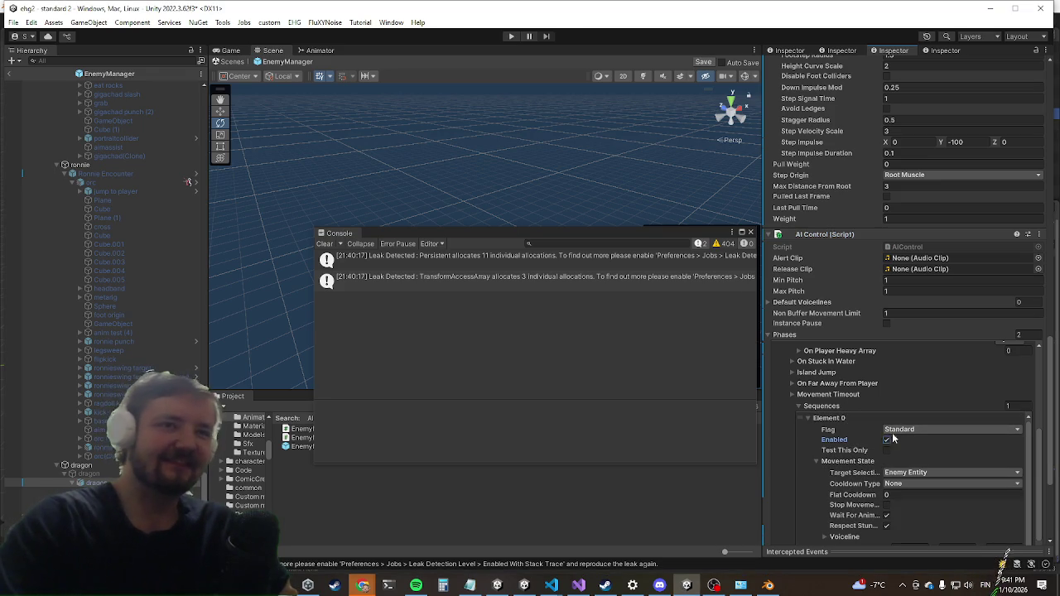
pyautogui.scroll(-4, 891, 443)
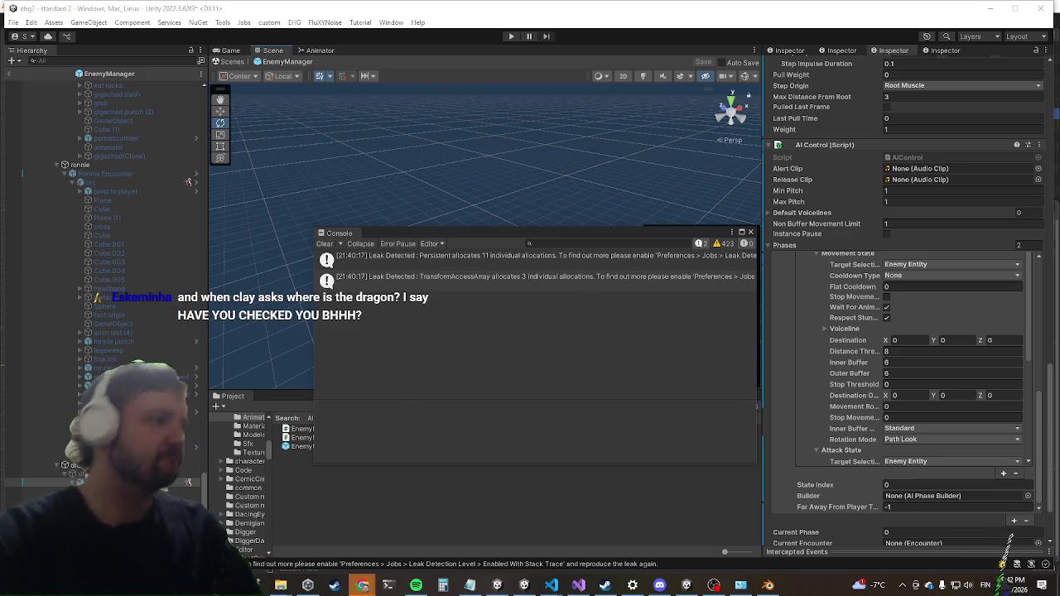
# Exit Prefab Mode, enter Play mode, close the floating Console and maximize the Game view.
pyautogui.click(11, 74)
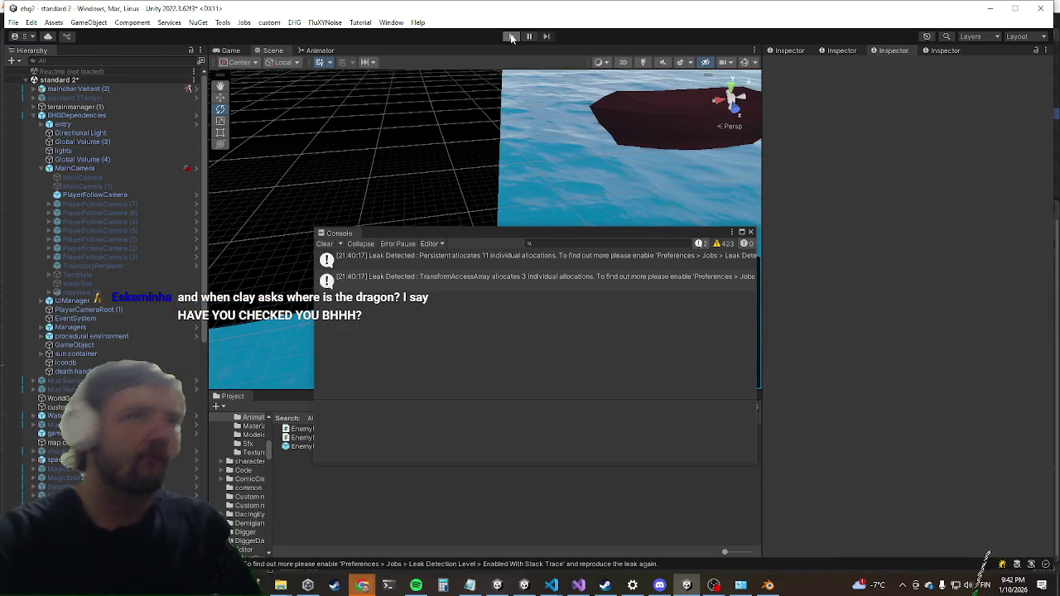
pyautogui.click(512, 36)
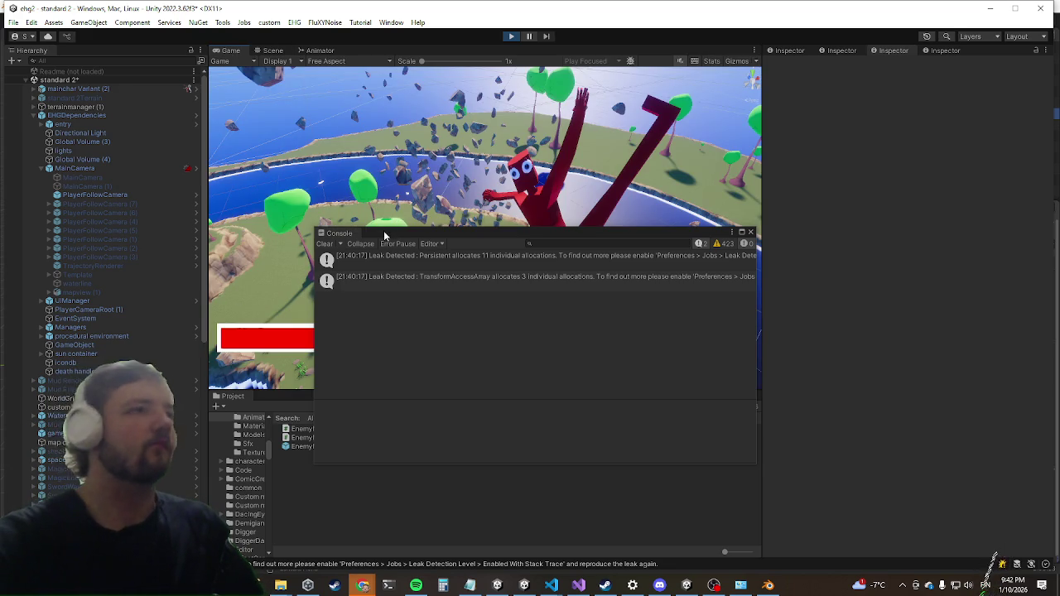
pyautogui.click(484, 54)
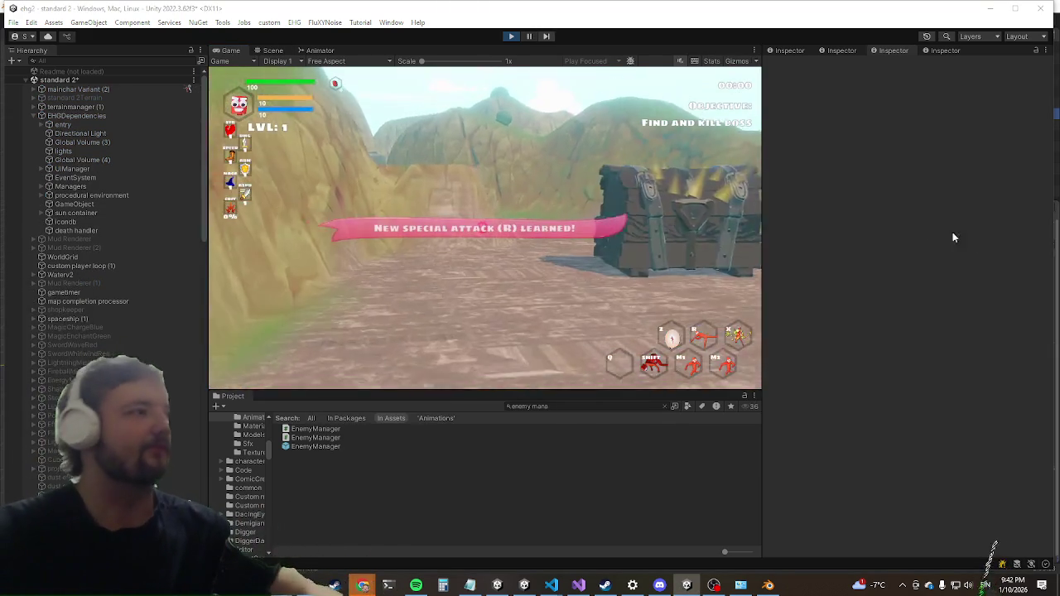
pyautogui.click(528, 260)
pyautogui.hotkey('shift', 'space')
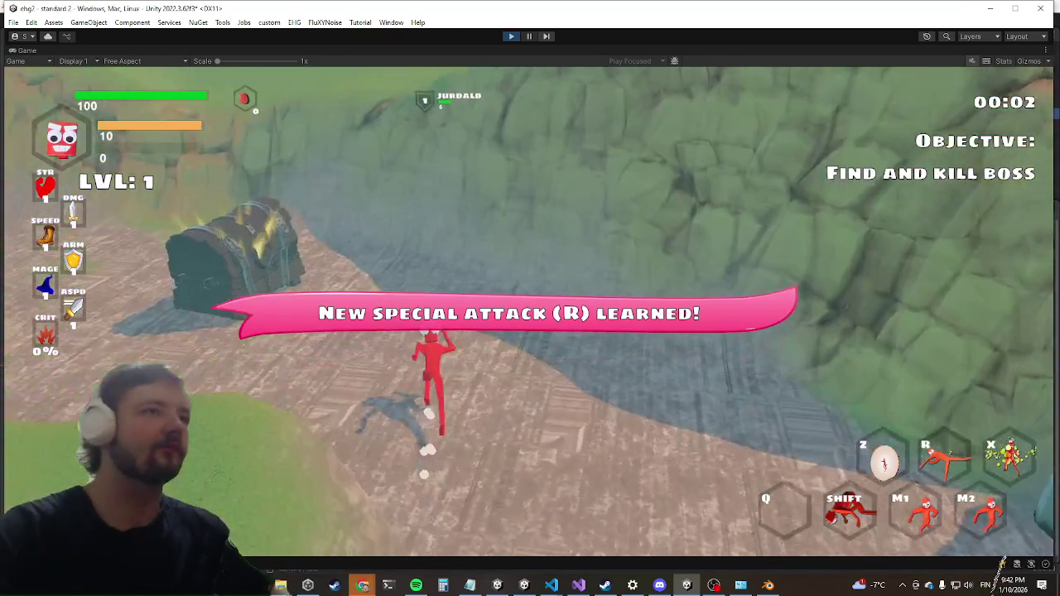
# Walk forward and run the 'kill' command in the in-game developer console.
pyautogui.press('w')
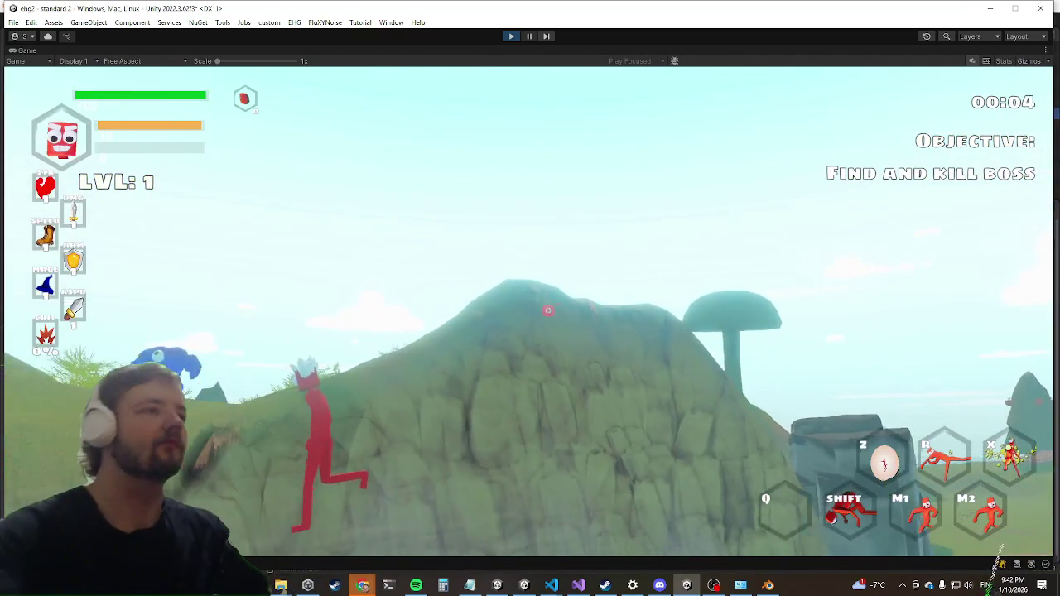
pyautogui.press('`')
pyautogui.write('kill')
pyautogui.press('Escape')
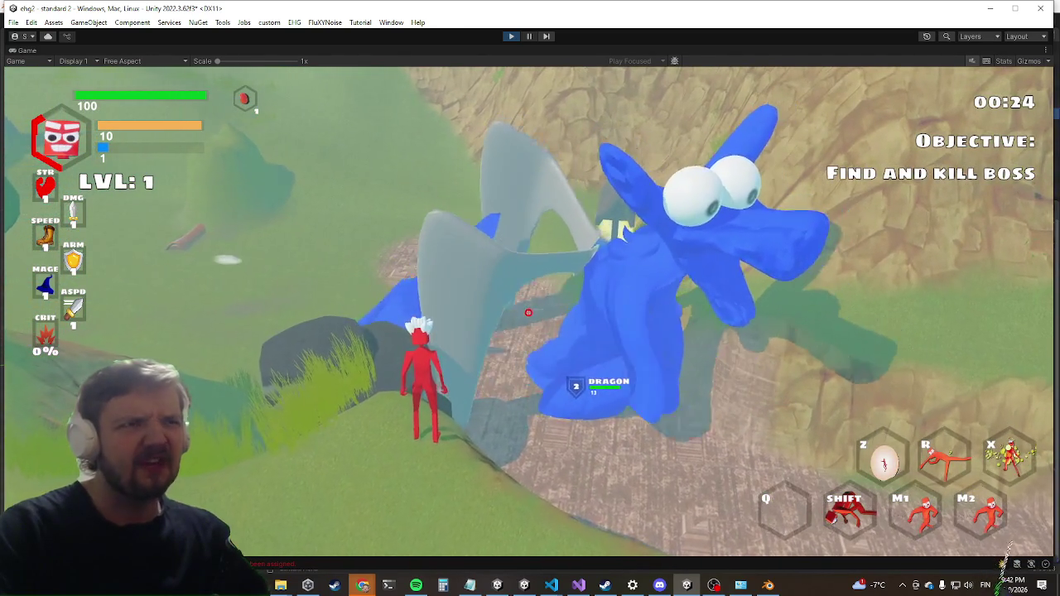
# Restore the full editor layout and switch to the Scene view on dragon(Clone).
pyautogui.press('super')
pyautogui.press('super')
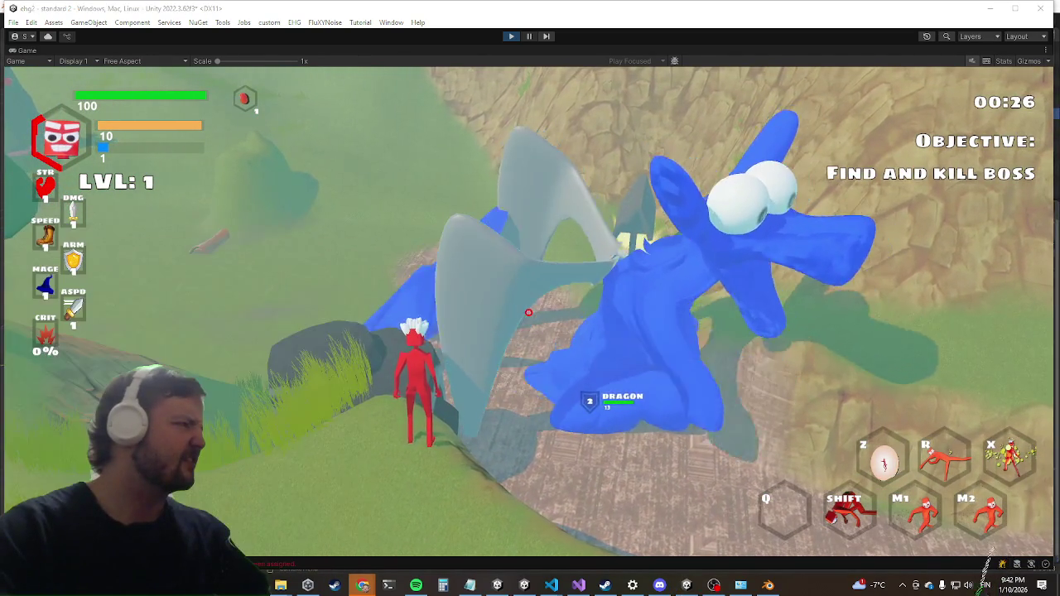
pyautogui.press('super+d')
pyautogui.press('super+d')
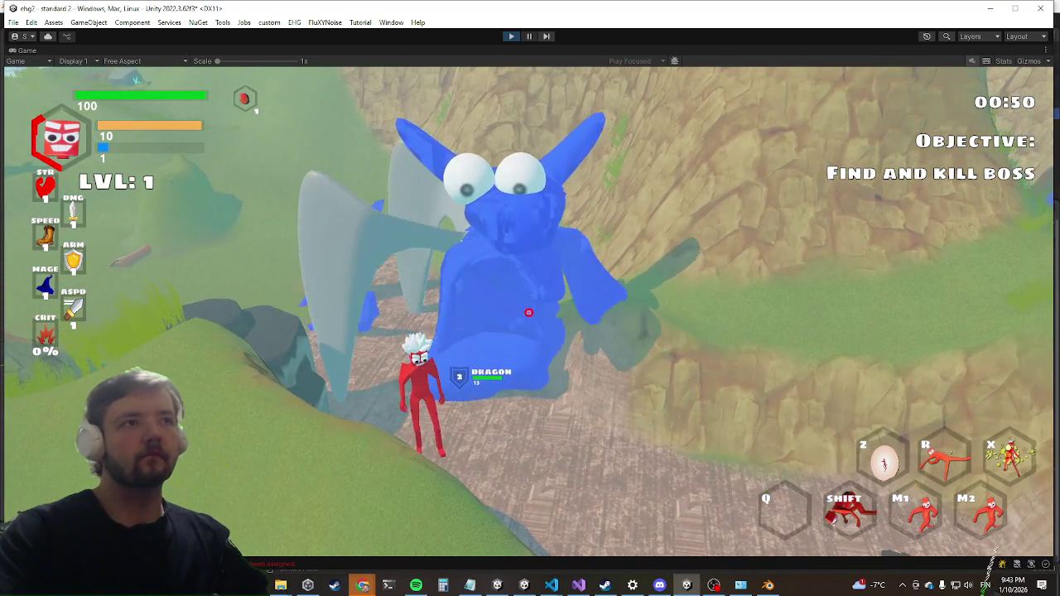
pyautogui.hotkey('shift', 'space')
pyautogui.hotkey('ctrl', '1')
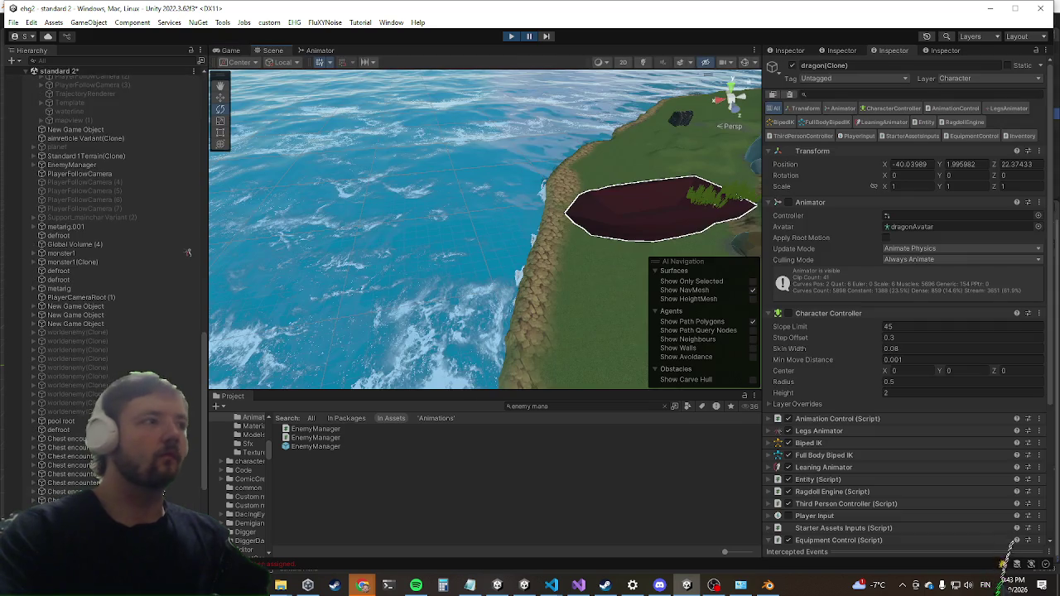
# Change the dragon's Footstep Engine Footsteps Max Velocity from 10 to 100, then collapse the component.
pyautogui.scroll(-15, 879, 406)
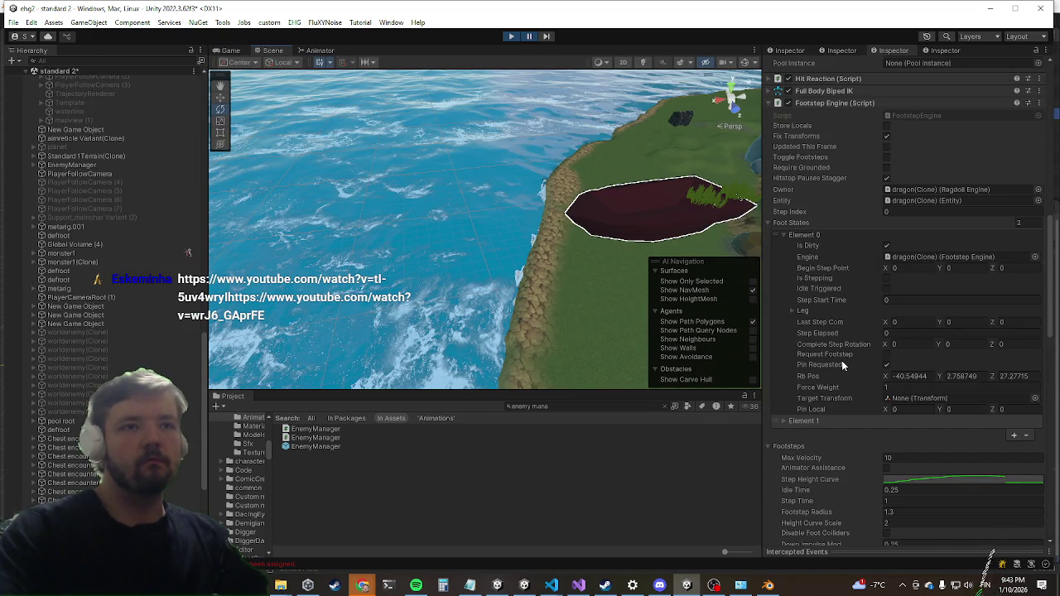
pyautogui.click(912, 456)
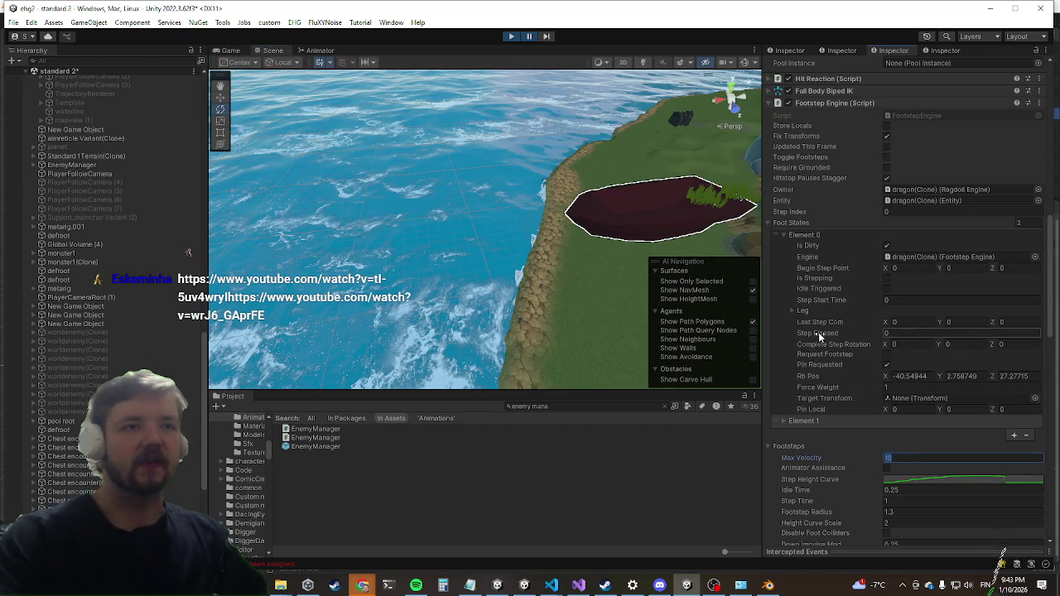
pyautogui.write('100')
pyautogui.scroll(10, 818, 329)
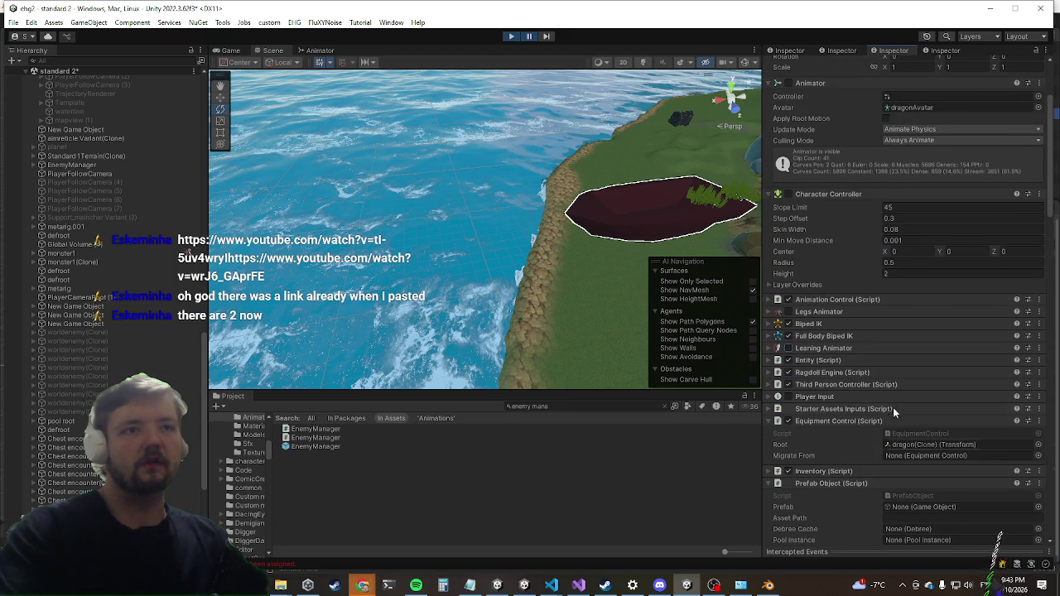
pyautogui.scroll(-10, 890, 418)
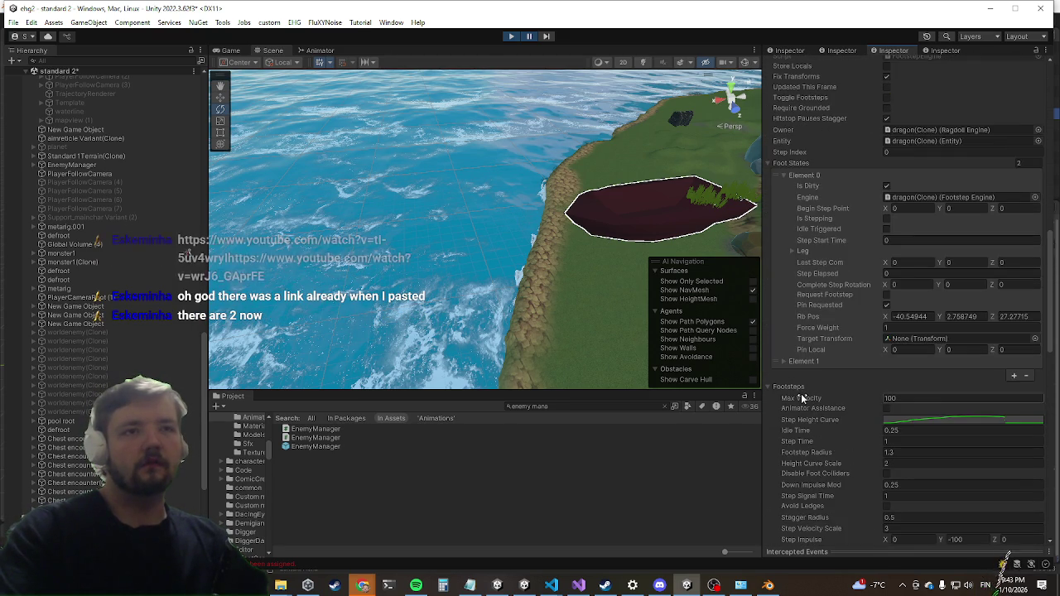
pyautogui.scroll(-5, 800, 396)
pyautogui.scroll(-4, 806, 359)
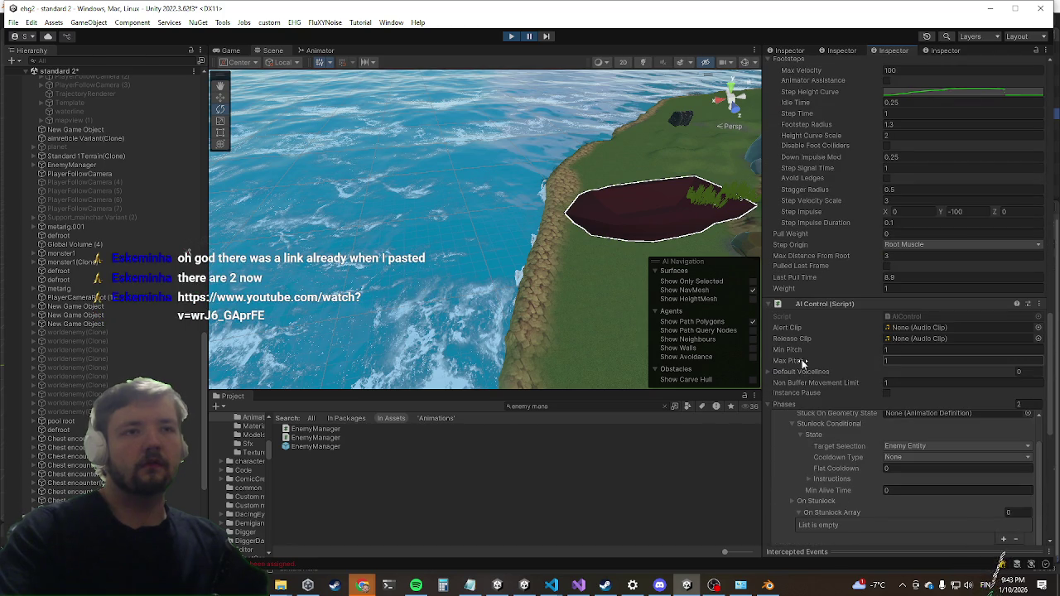
pyautogui.scroll(15, 798, 293)
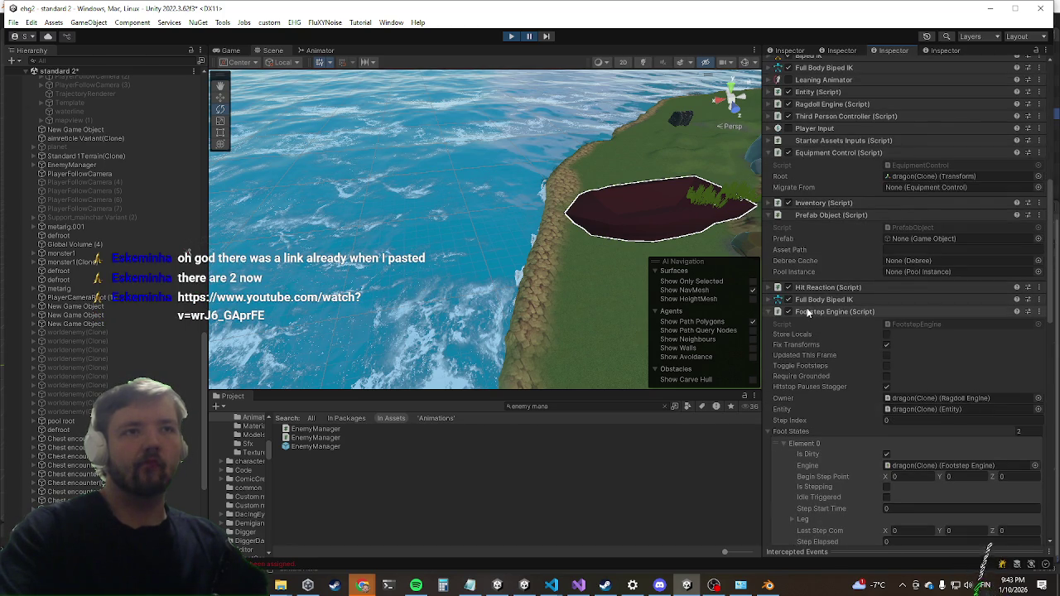
pyautogui.click(802, 313)
pyautogui.scroll(4, 814, 203)
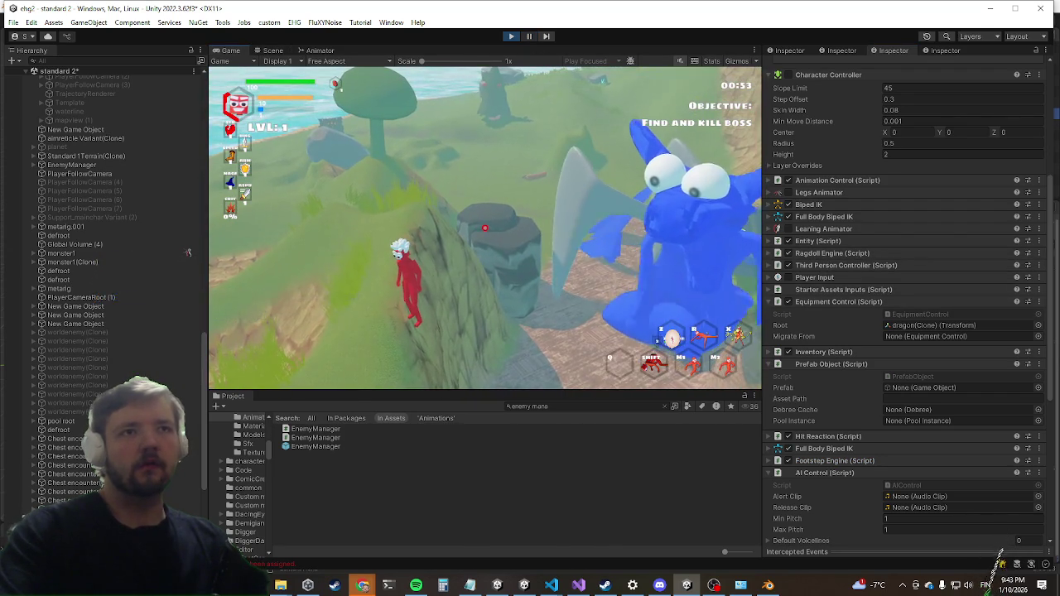
# Expand the dragon's Ragdoll Engine (Script) settings in the Inspector.
pyautogui.press('super')
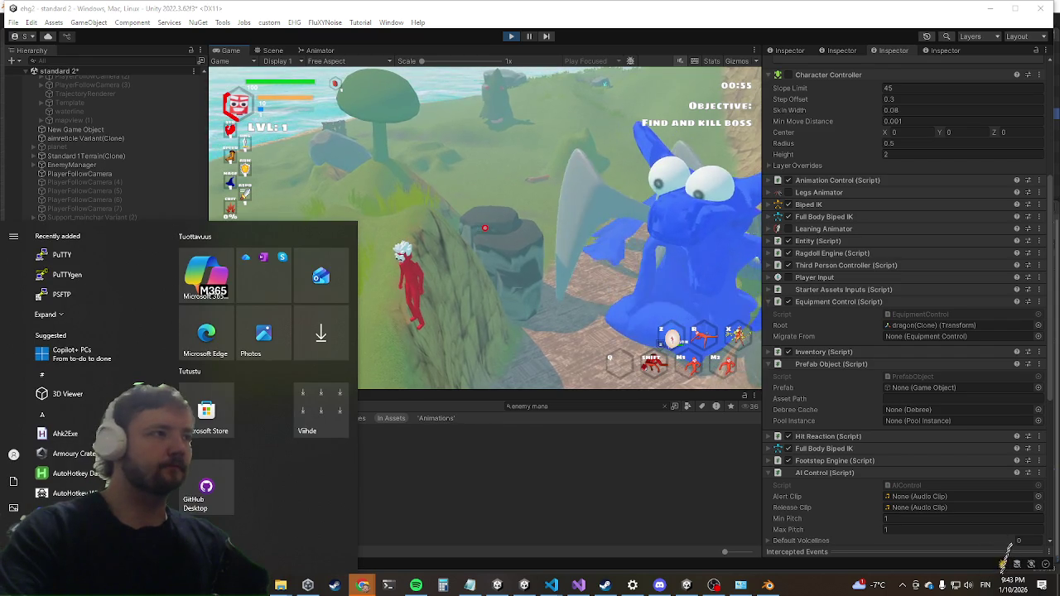
pyautogui.press('super')
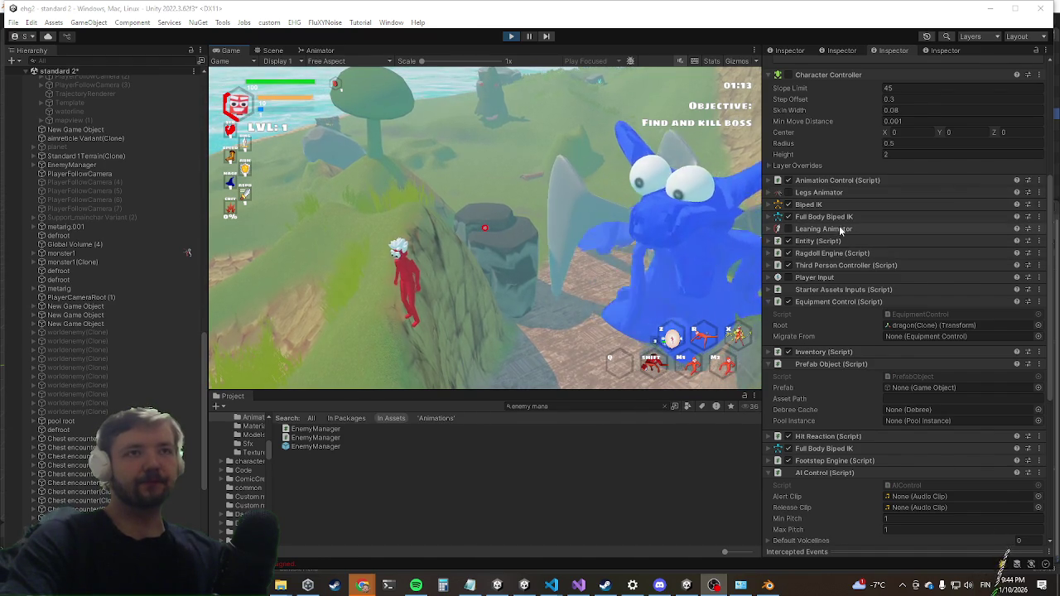
pyautogui.click(826, 252)
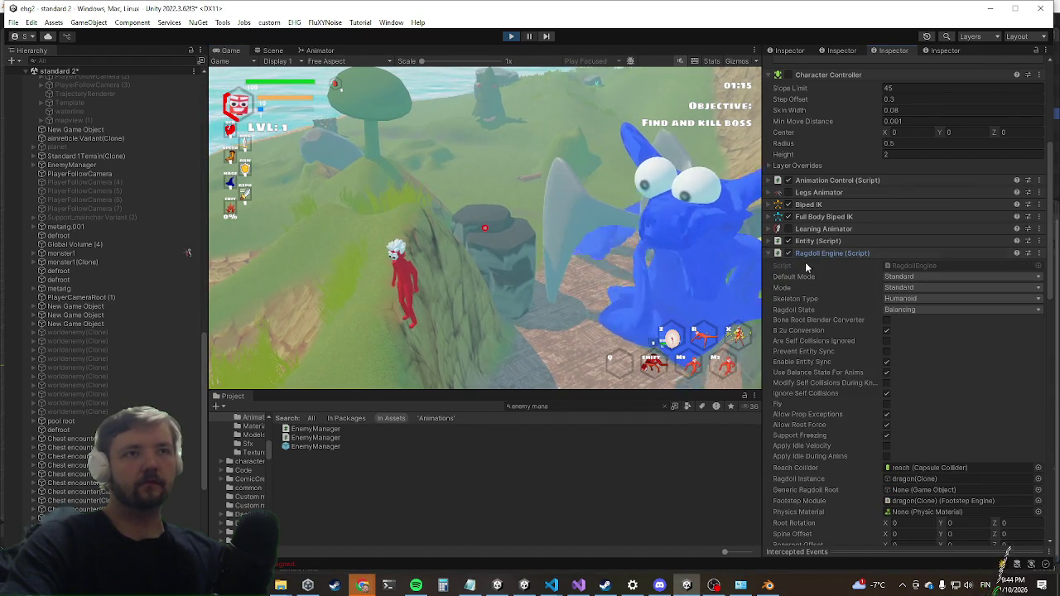
pyautogui.scroll(-5, 887, 377)
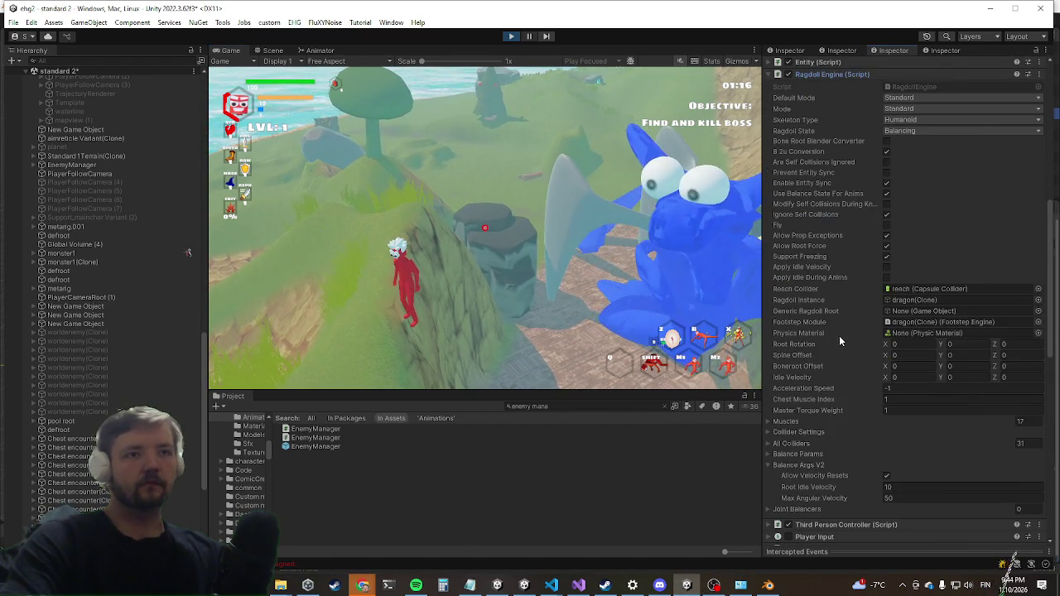
# Review the Collider Settings and a ragdoll Muscles element, then collapse the Muscles list.
pyautogui.click(795, 433)
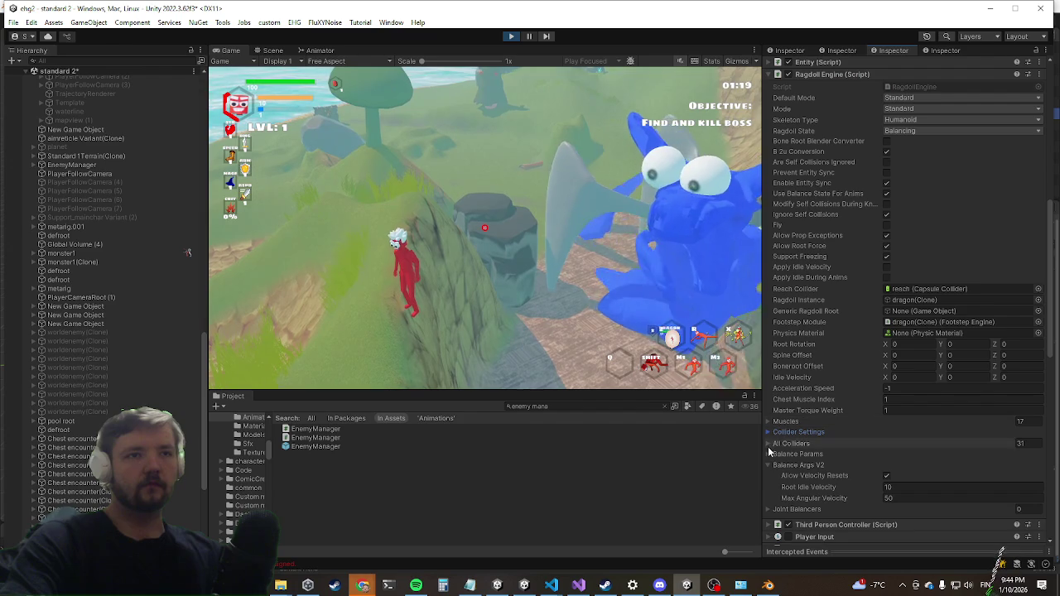
pyautogui.click(784, 422)
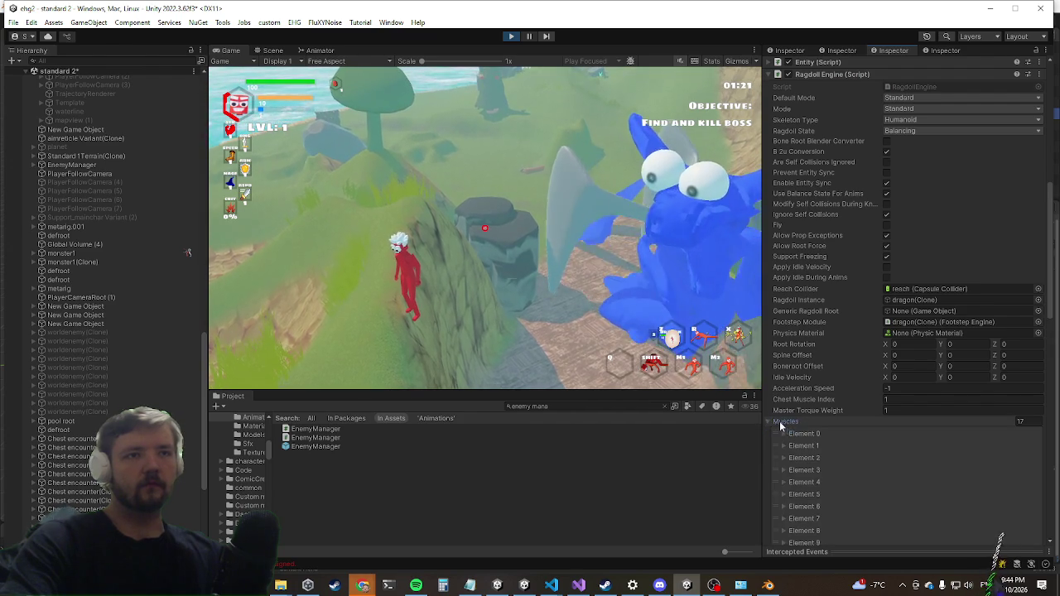
pyautogui.click(801, 434)
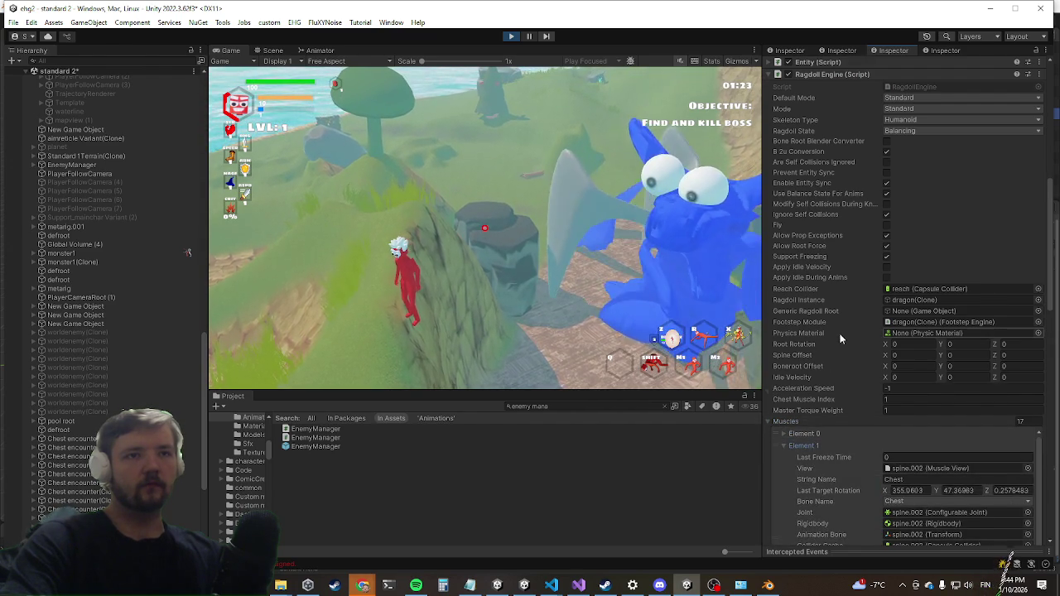
pyautogui.scroll(-3, 840, 333)
pyautogui.scroll(2, 803, 348)
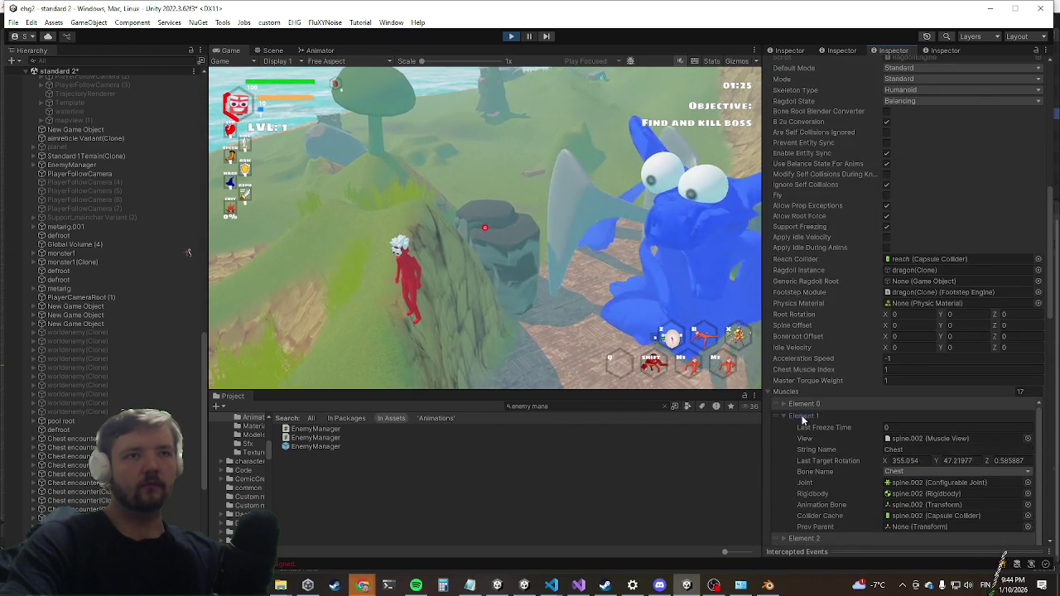
pyautogui.click(781, 405)
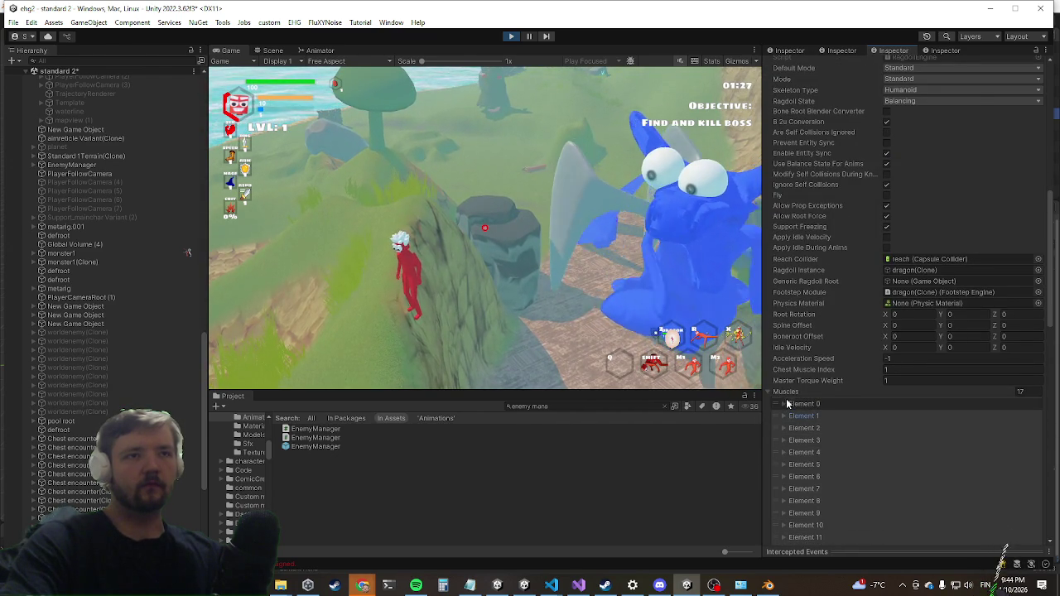
pyautogui.click(790, 393)
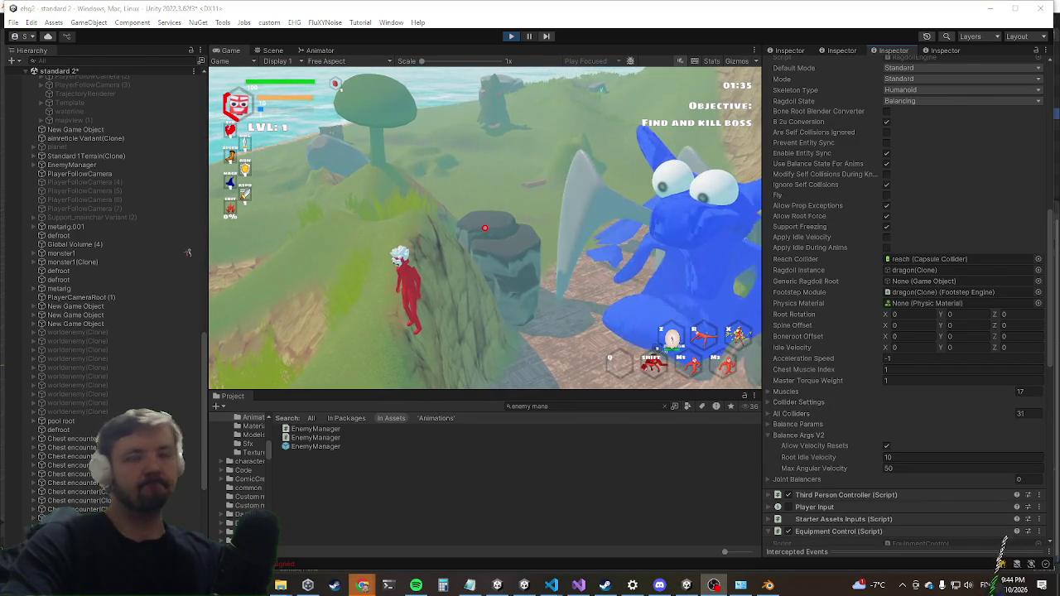
pyautogui.scroll(4, 863, 381)
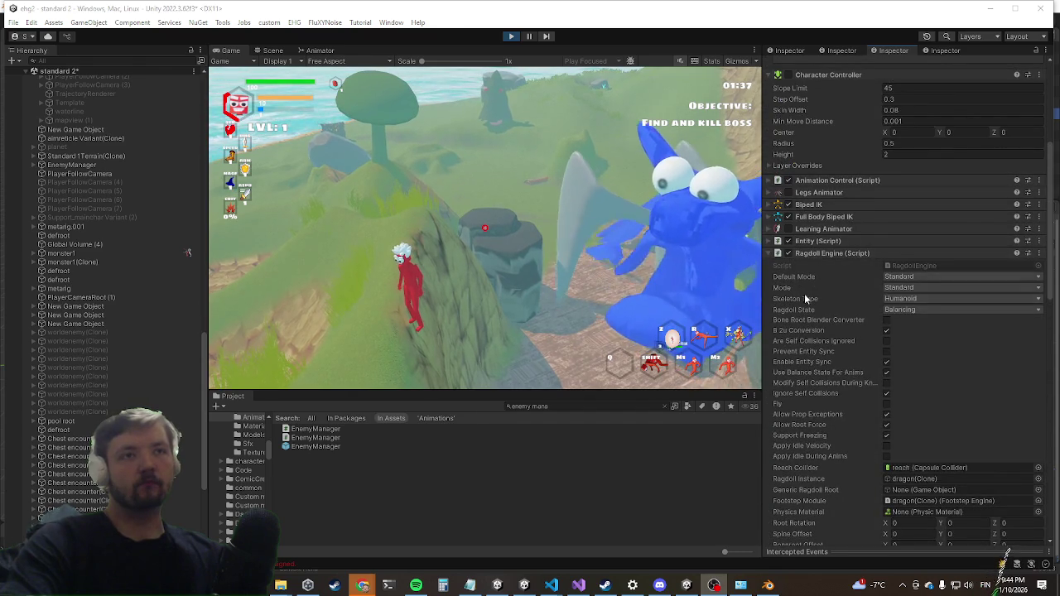
pyautogui.scroll(-3, 821, 347)
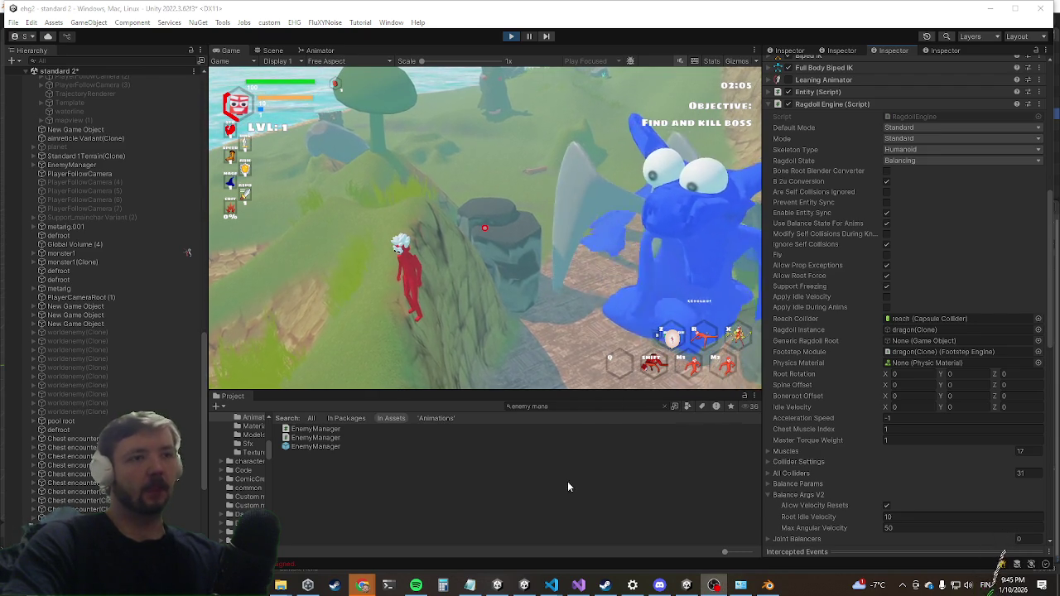
pyautogui.click(579, 586)
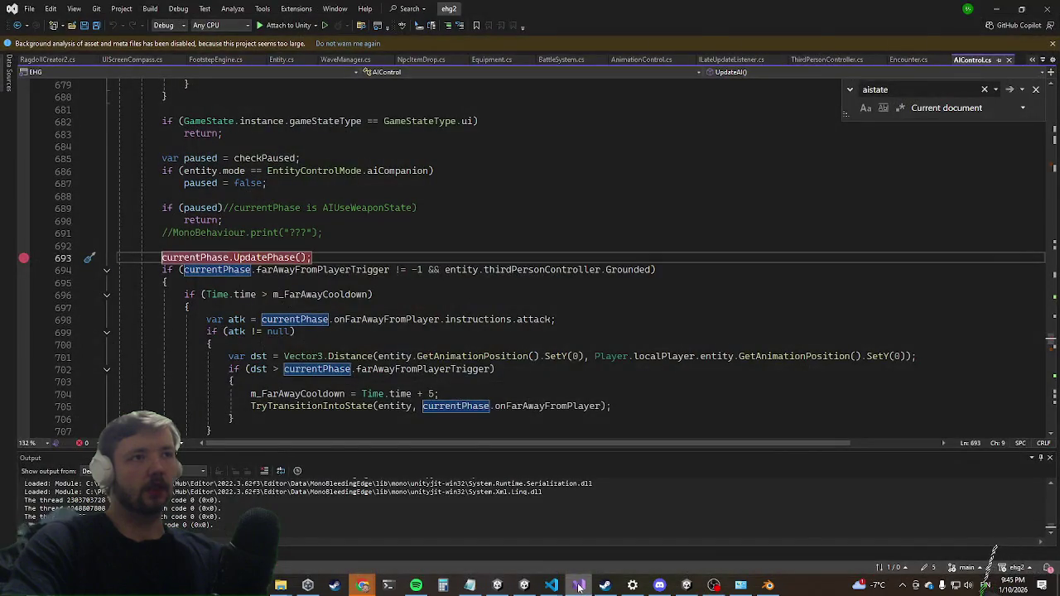
# Maximize Unity's running Game view, then show AIControl.cs with the Attach to Unity dropdown open.
pyautogui.click(579, 586)
pyautogui.hotkey('shift', 'space')
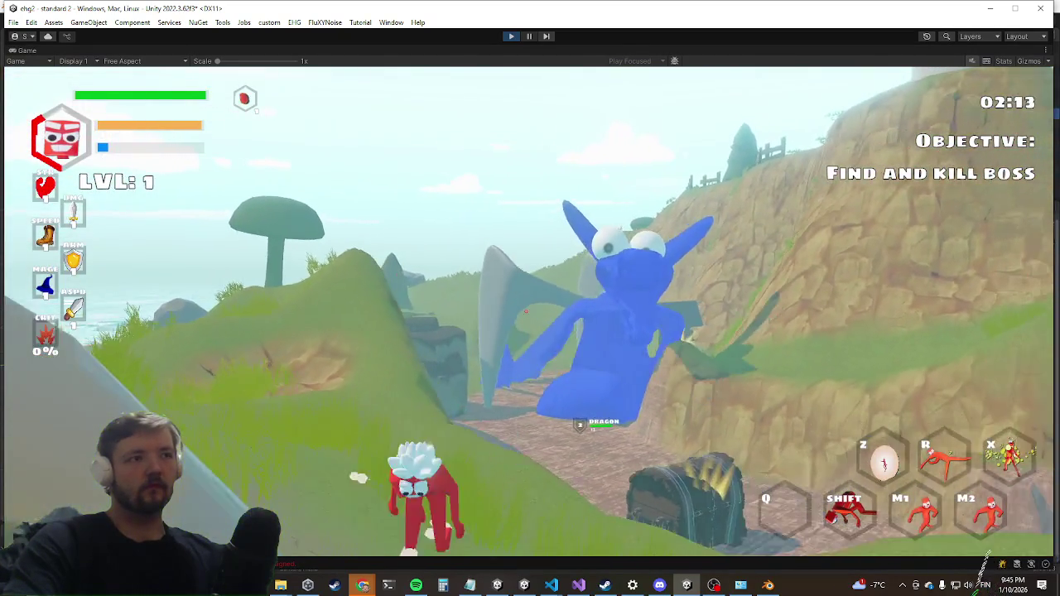
pyautogui.press('super')
pyautogui.click(578, 585)
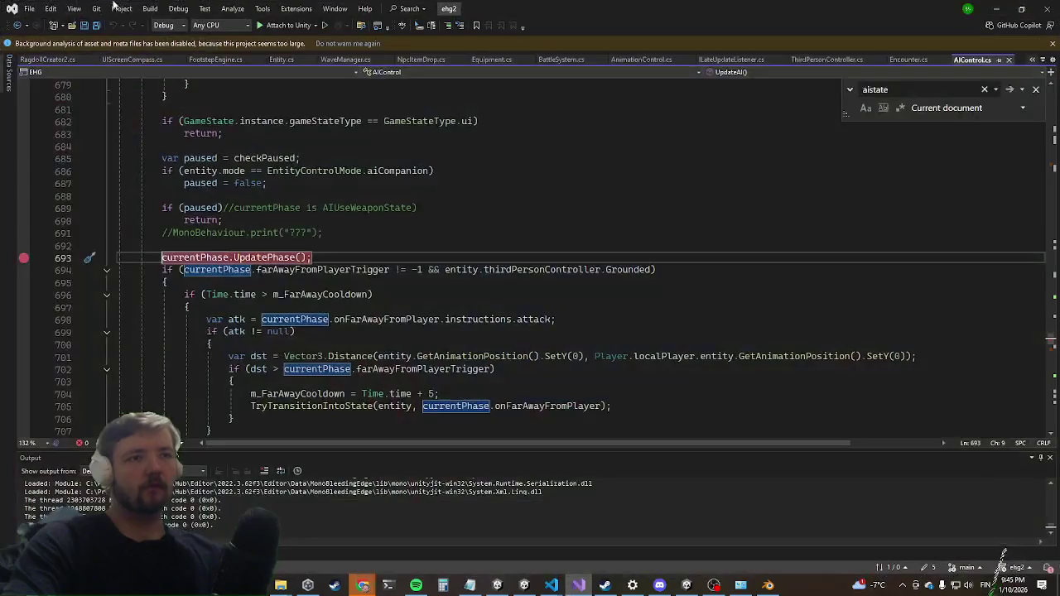
pyautogui.click(292, 25)
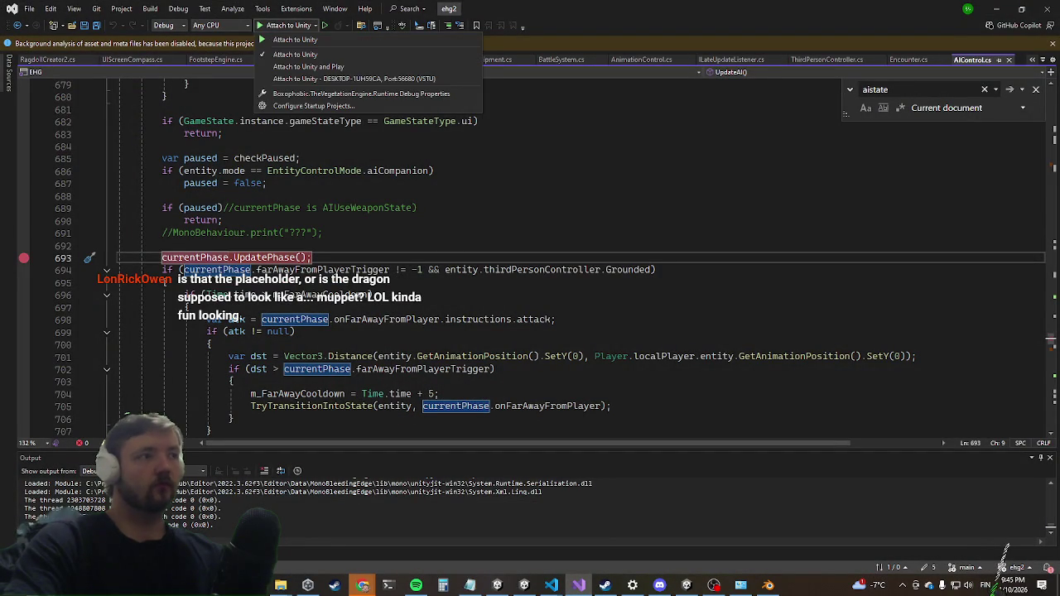
# Close the Attach to Unity dropdown and minimize Visual Studio to reveal the game.
pyautogui.press('Escape')
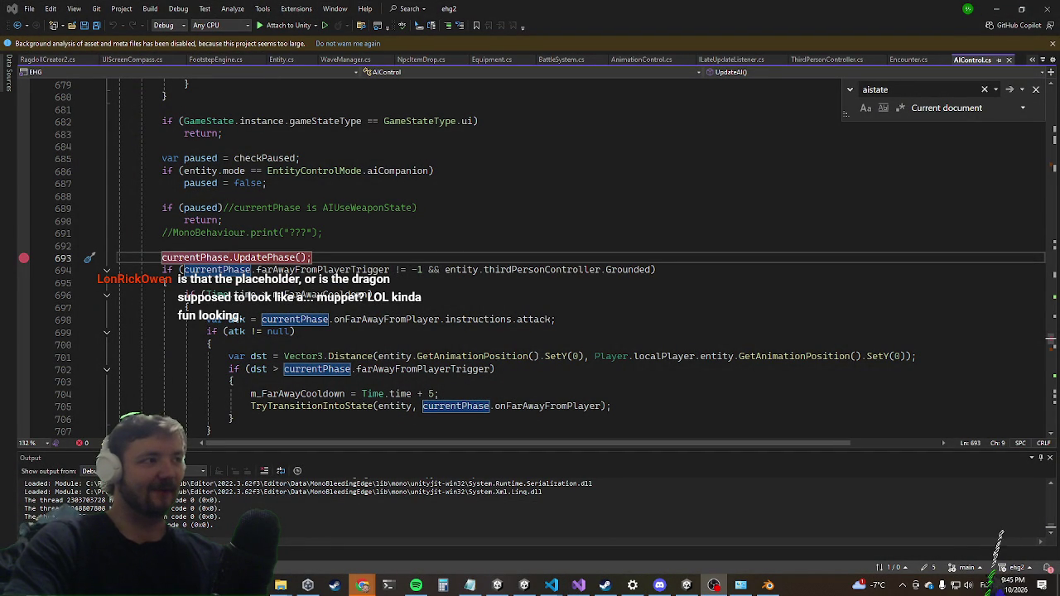
pyautogui.click(1000, 8)
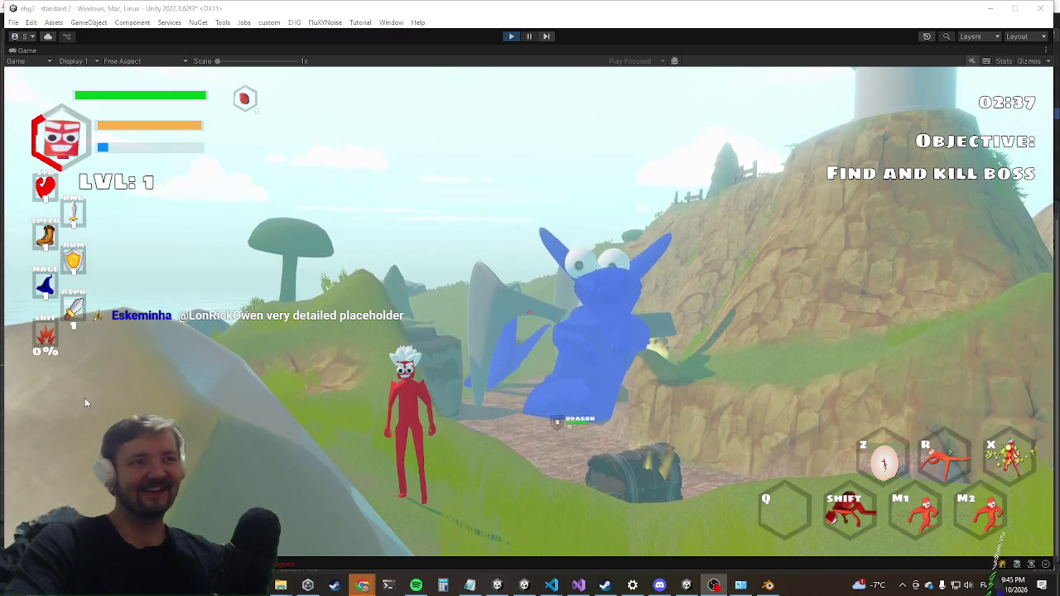
# Dash the hero toward the dragon boss and attack, then switch to Visual Studio.
pyautogui.click(390, 397)
pyautogui.press('shift')
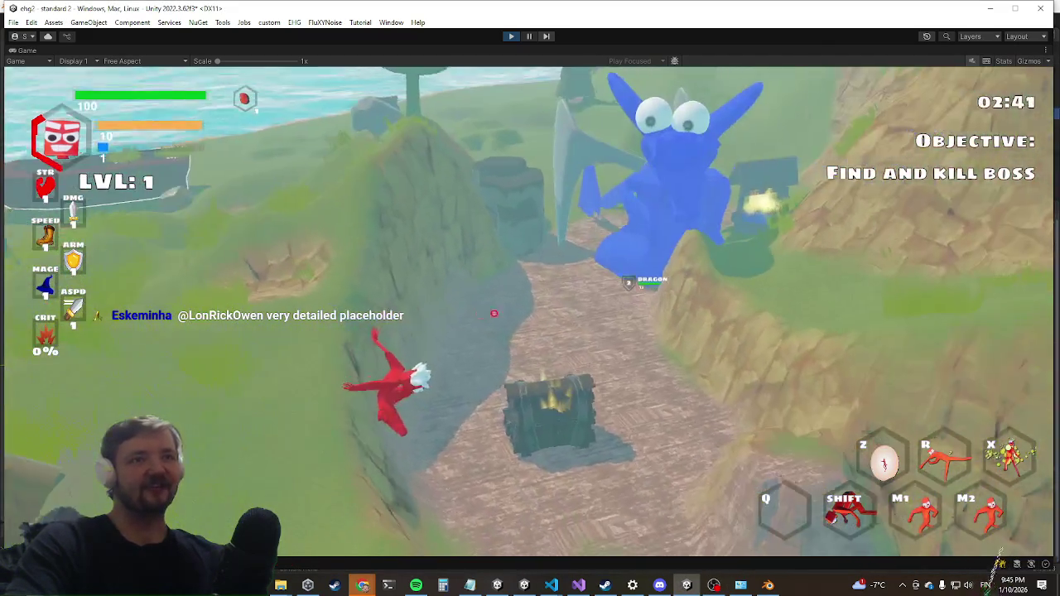
pyautogui.click(537, 303)
pyautogui.hotkey('alt', 'Tab')
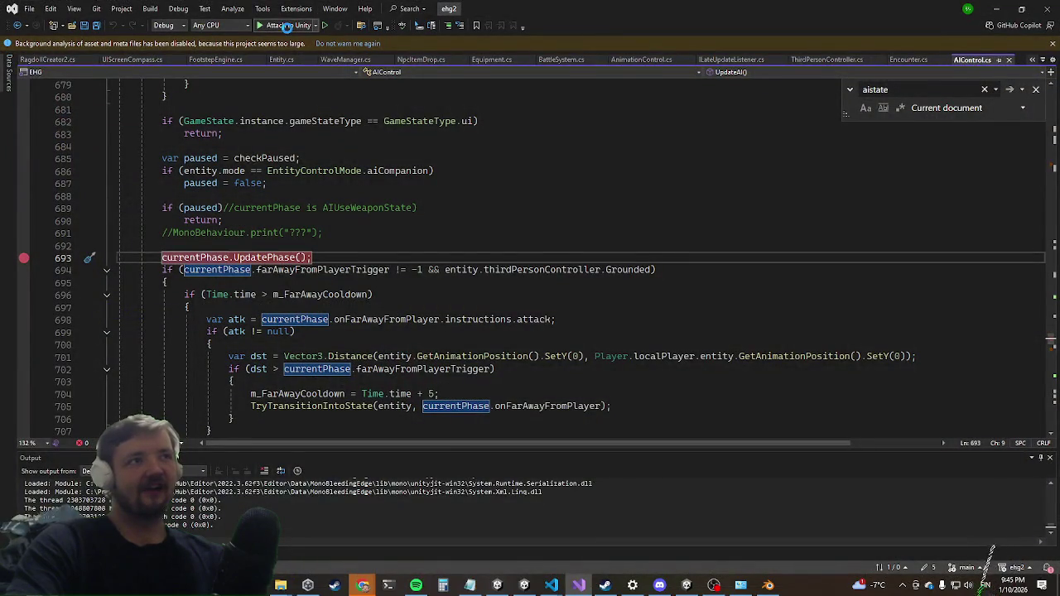
# Attach the debugger to Unity, inspect currentPhase at the line 693 breakpoint, then stop debugging.
pyautogui.click(286, 26)
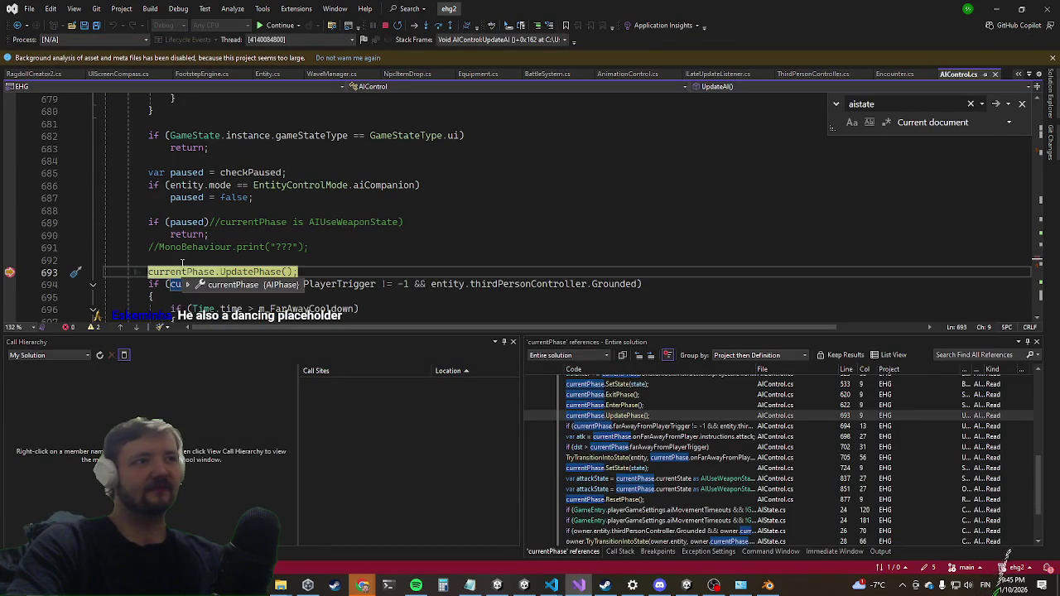
pyautogui.moveTo(191, 177)
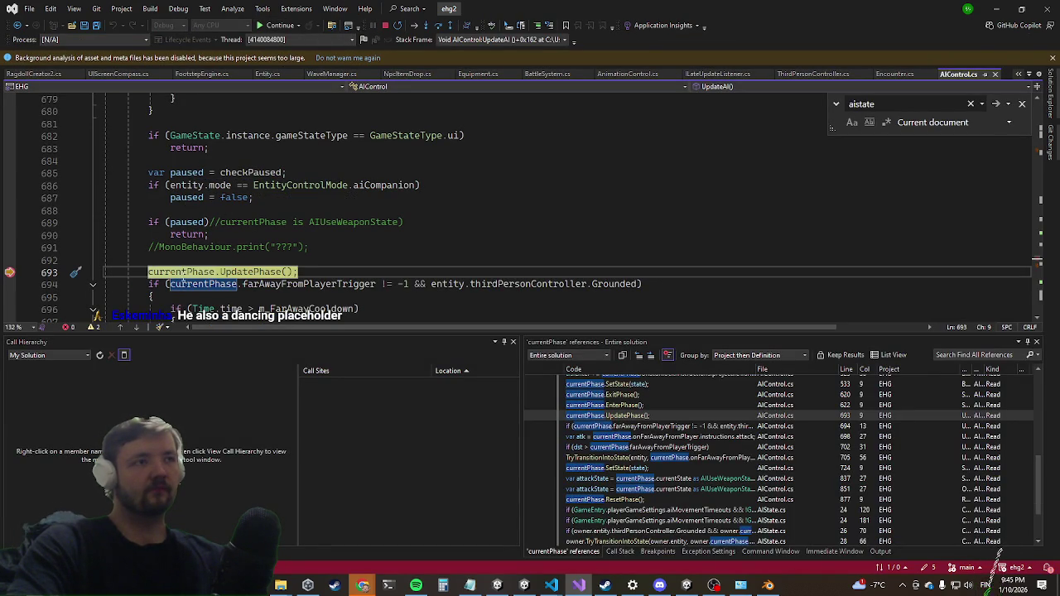
pyautogui.moveTo(184, 278)
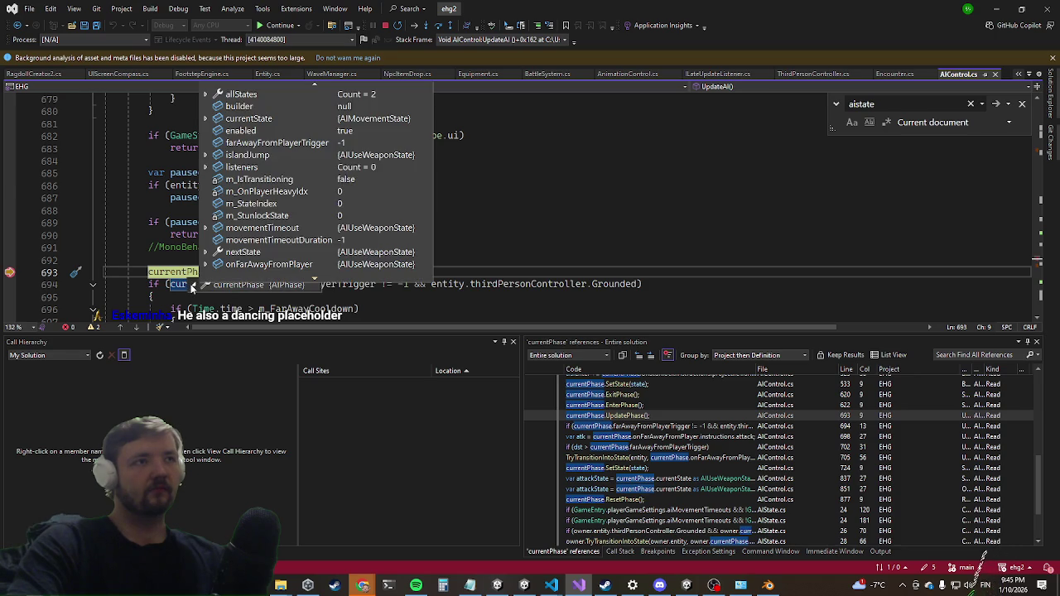
pyautogui.moveTo(202, 120)
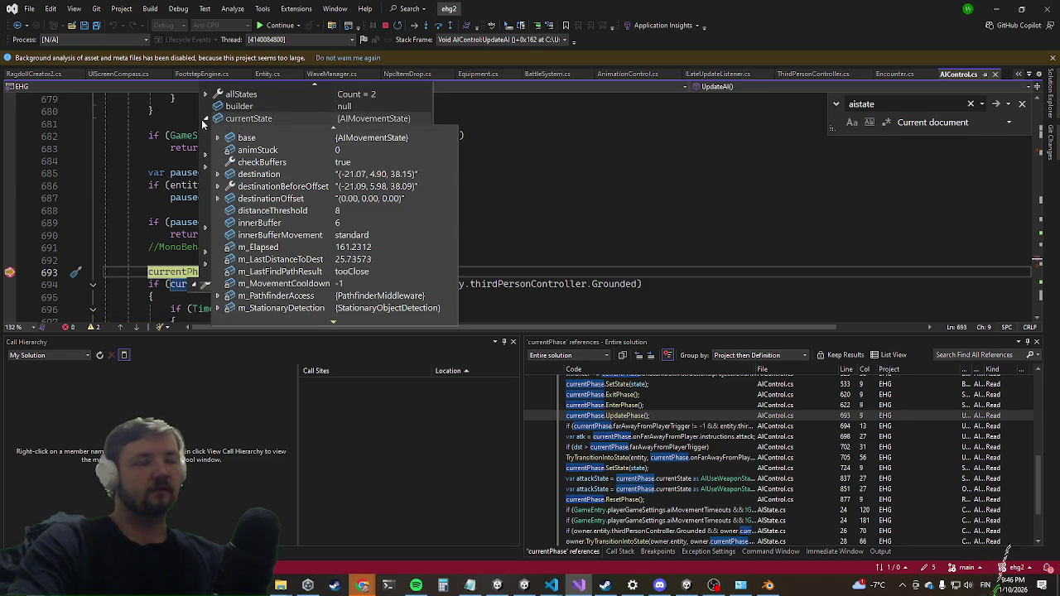
pyautogui.click(385, 26)
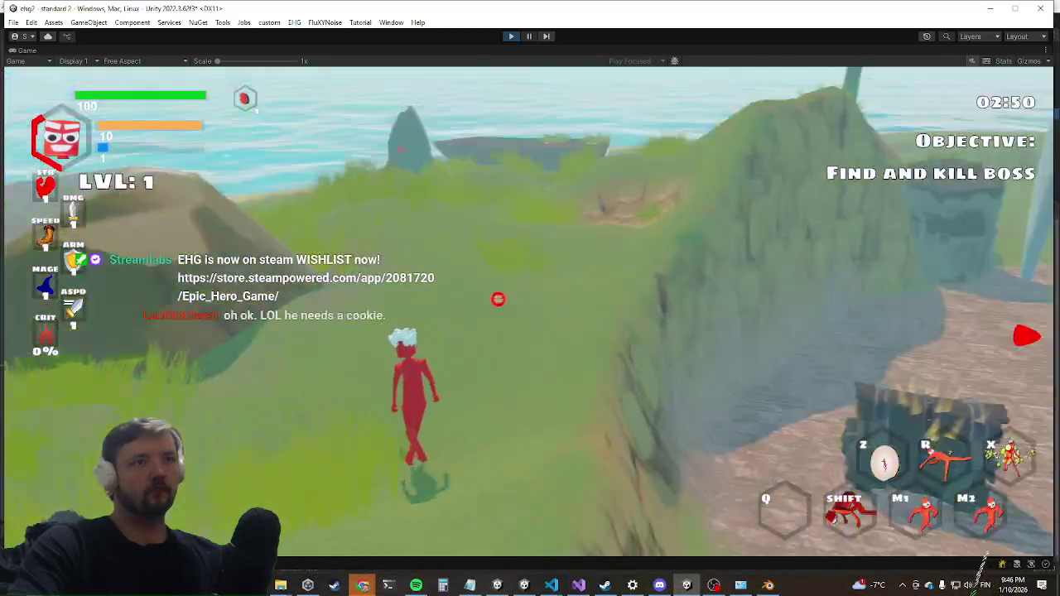
# Dash the hero toward the blue boss, then pause and frame the dragon in the Scene view.
pyautogui.press('shift')
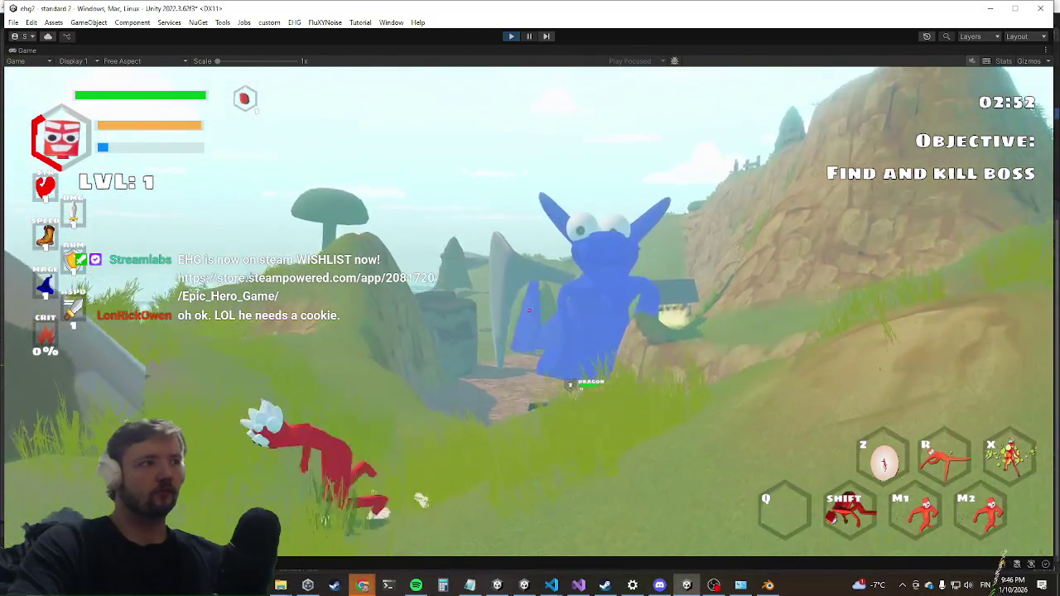
pyautogui.press('w')
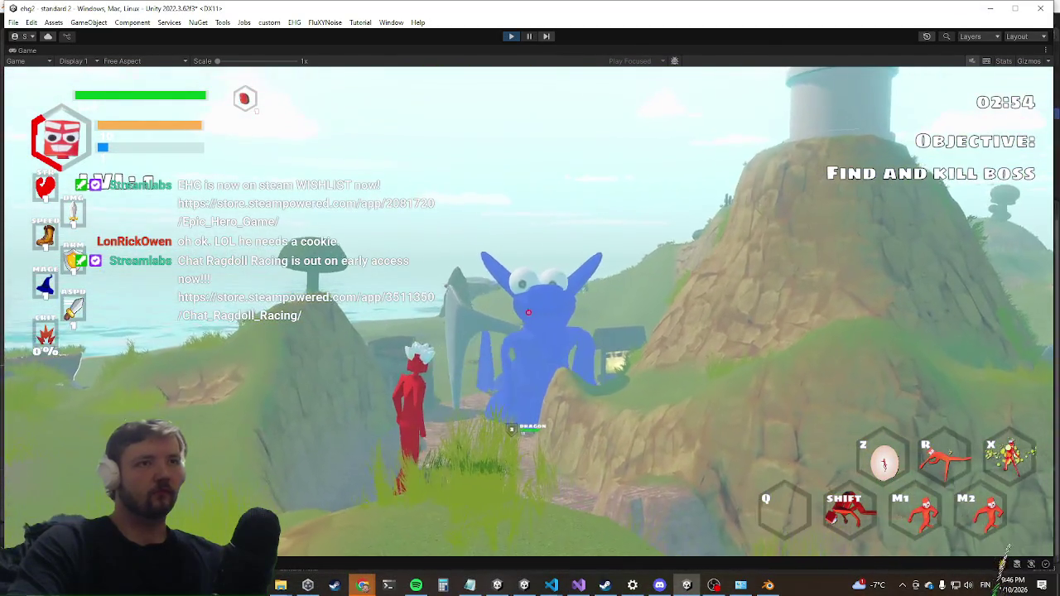
pyautogui.hotkey('ctrl', 'shift', 'p')
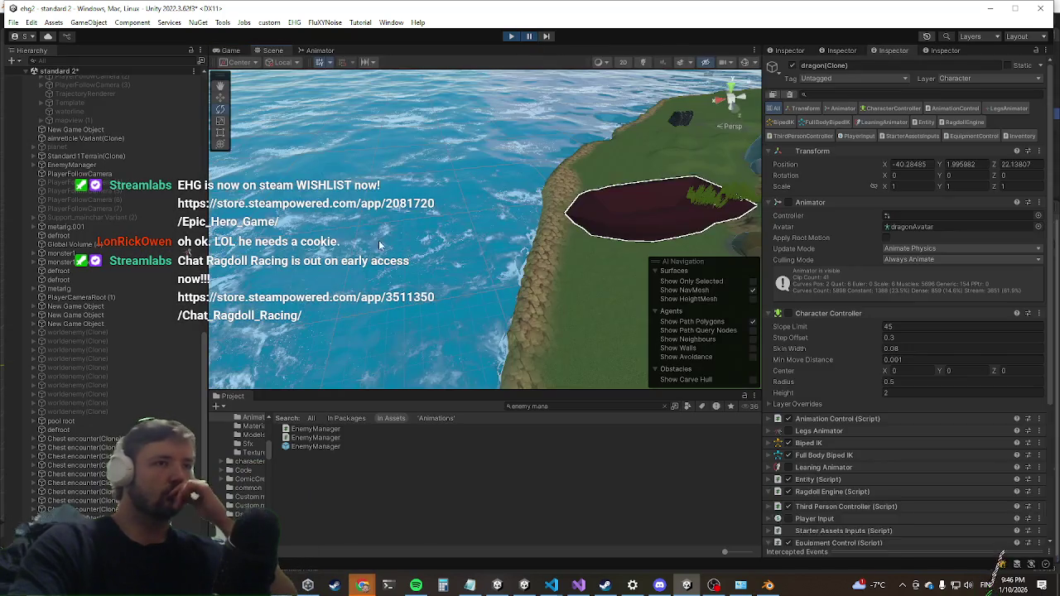
pyautogui.press('f')
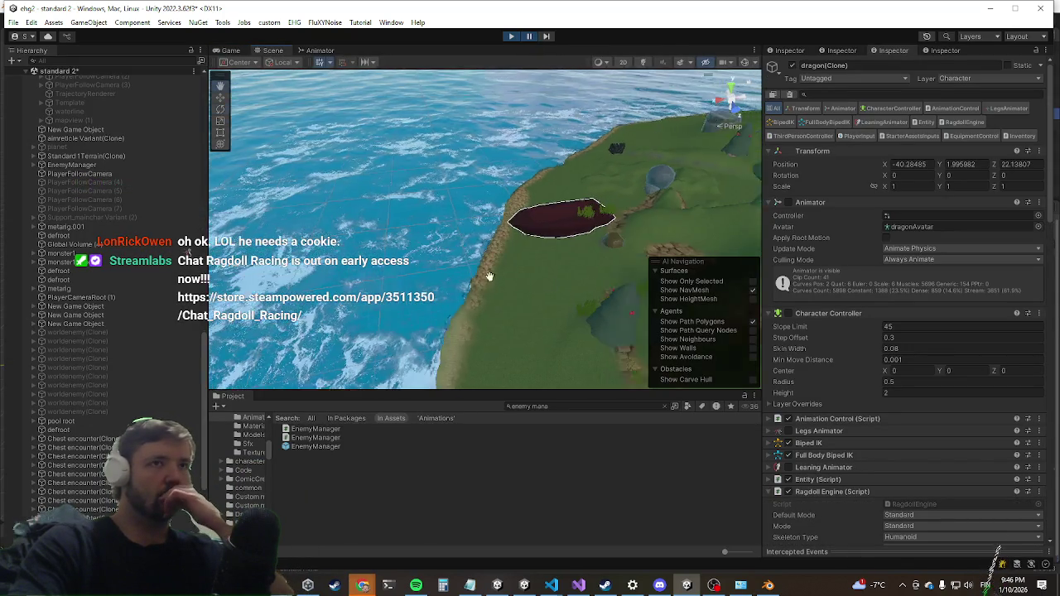
pyautogui.scroll(10, 503, 255)
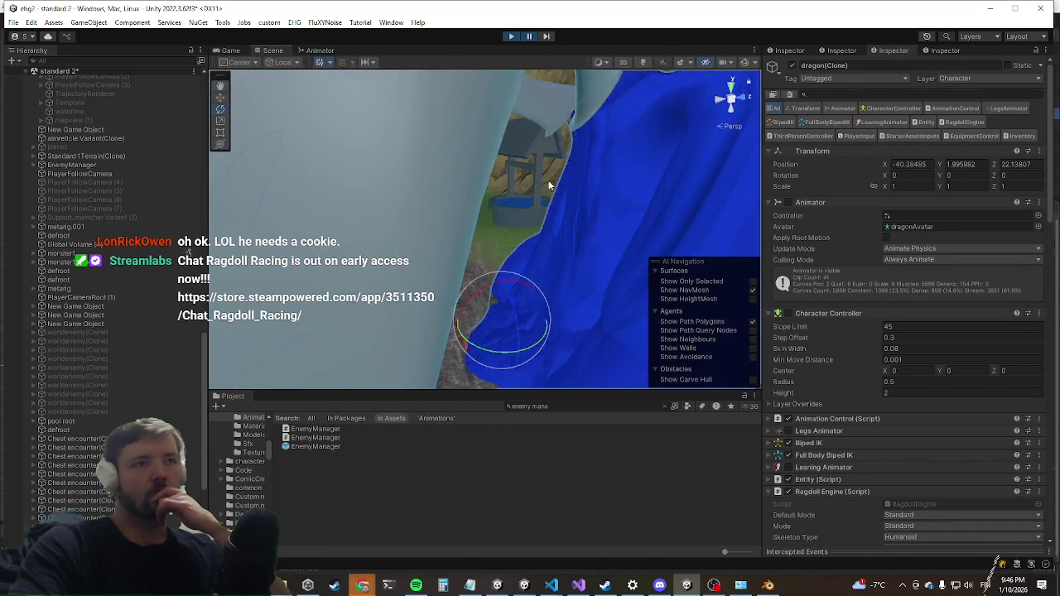
pyautogui.scroll(-6, 550, 185)
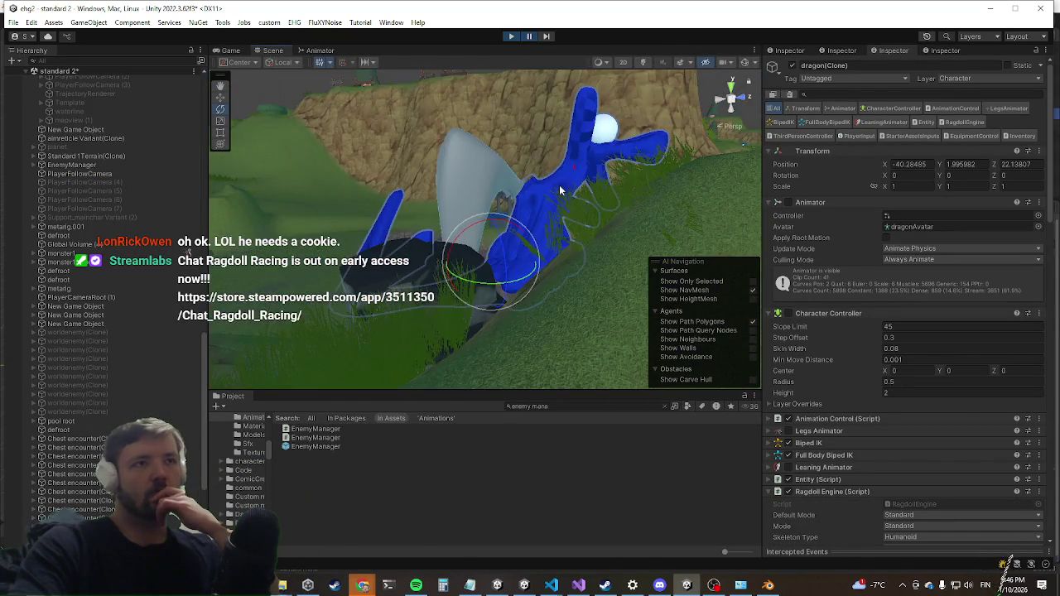
# Select the dragon(Clone) root object instead of its body mesh, with the Move tool active.
pyautogui.click(458, 244)
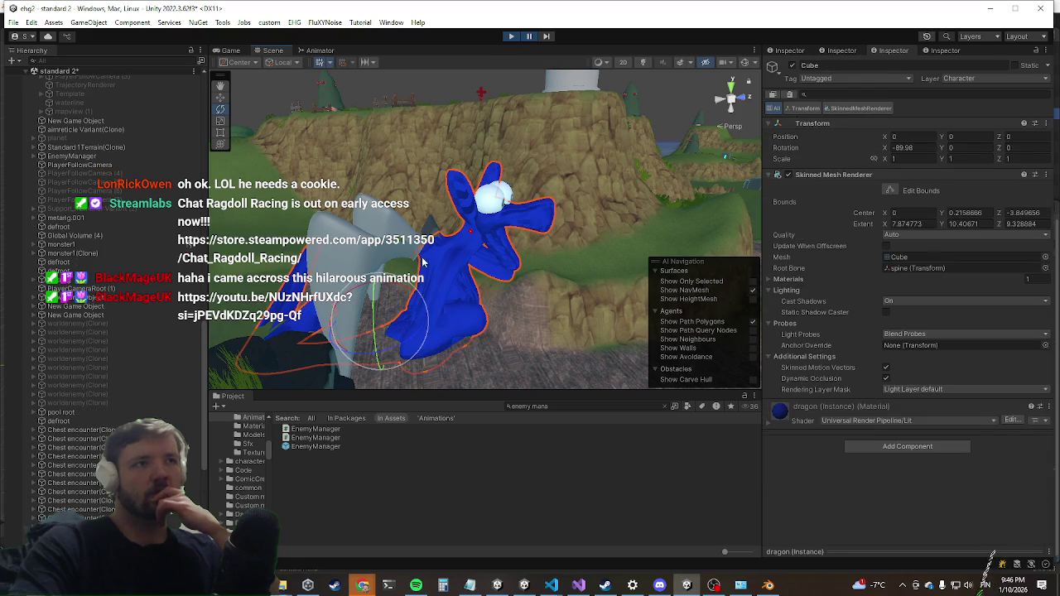
pyautogui.click(447, 315)
pyautogui.click(220, 97)
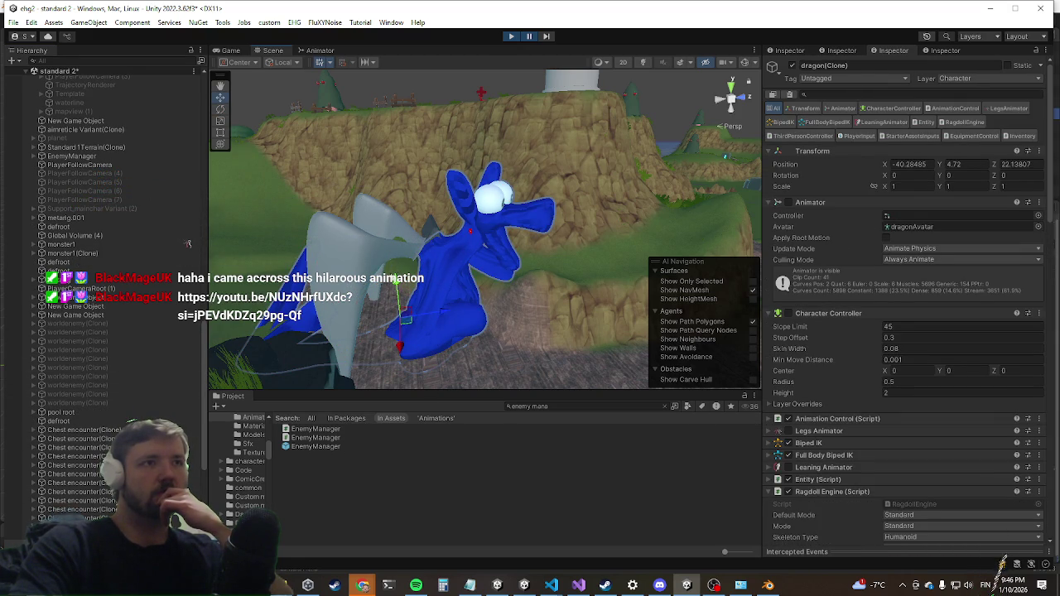
# Collapse the Ragdoll Engine (Script) component in the dragon's Inspector.
pyautogui.scroll(-15, 878, 368)
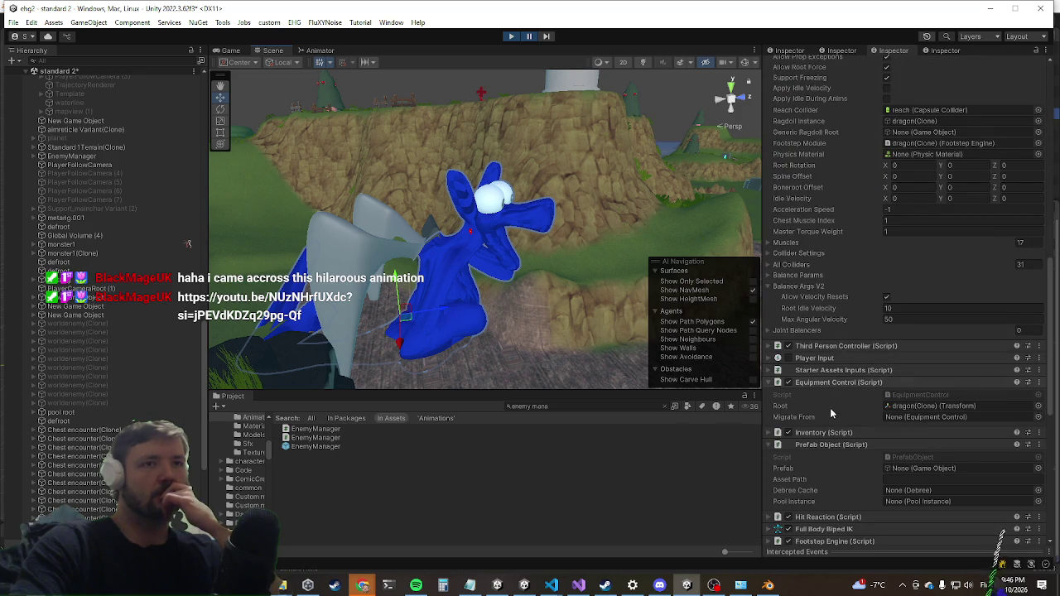
pyautogui.scroll(-3, 861, 405)
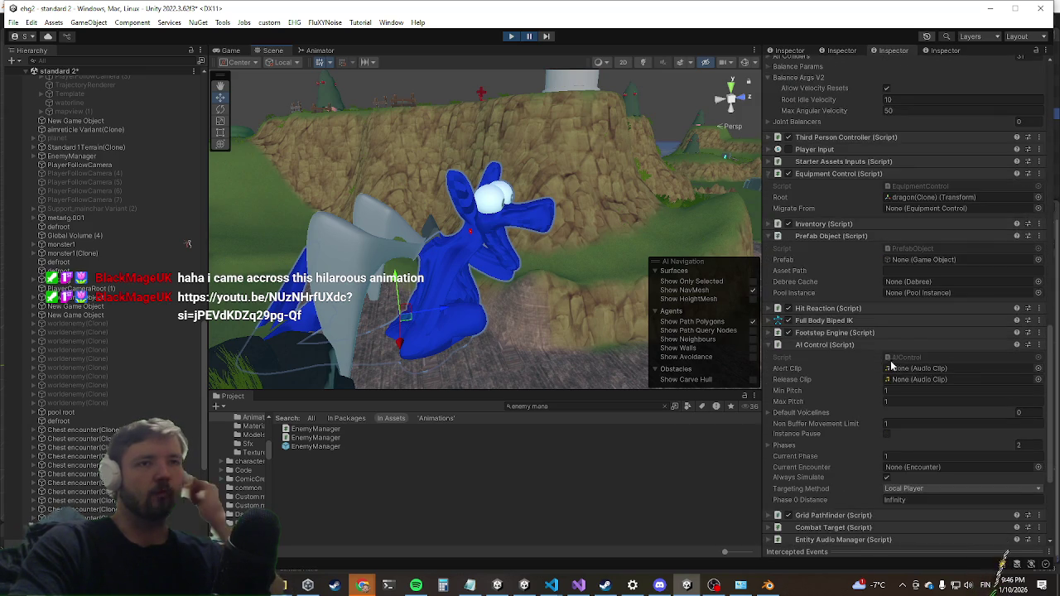
pyautogui.scroll(-5, 898, 363)
pyautogui.scroll(4, 840, 385)
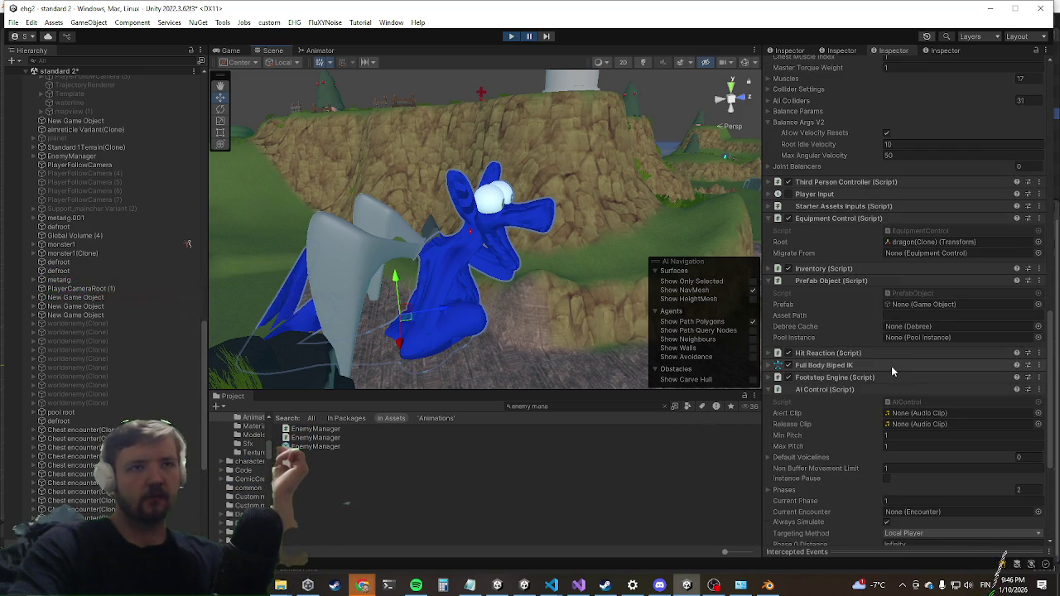
pyautogui.scroll(4, 891, 358)
pyautogui.scroll(8, 803, 408)
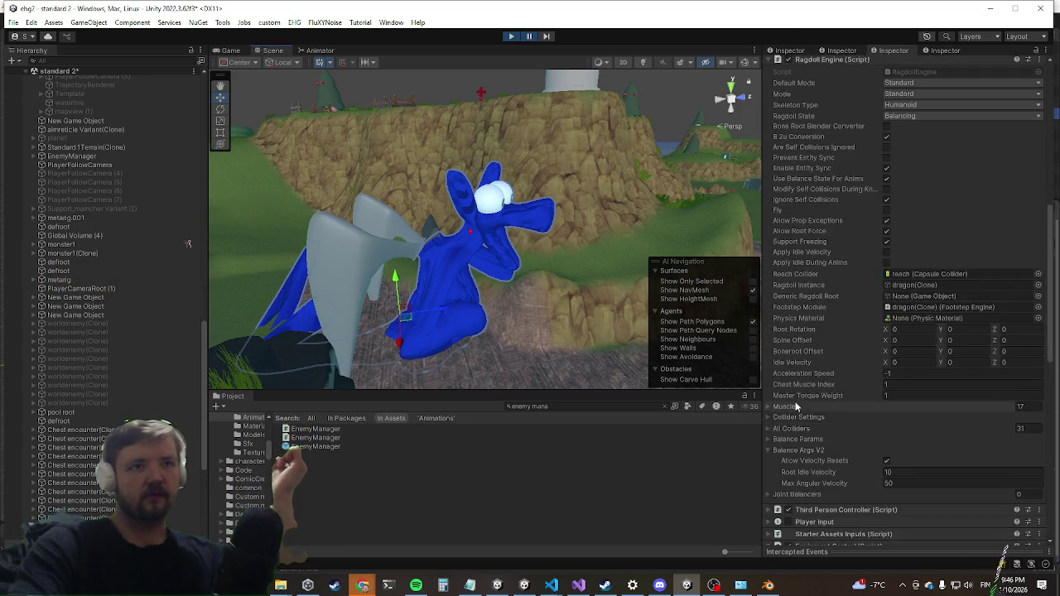
pyautogui.click(819, 270)
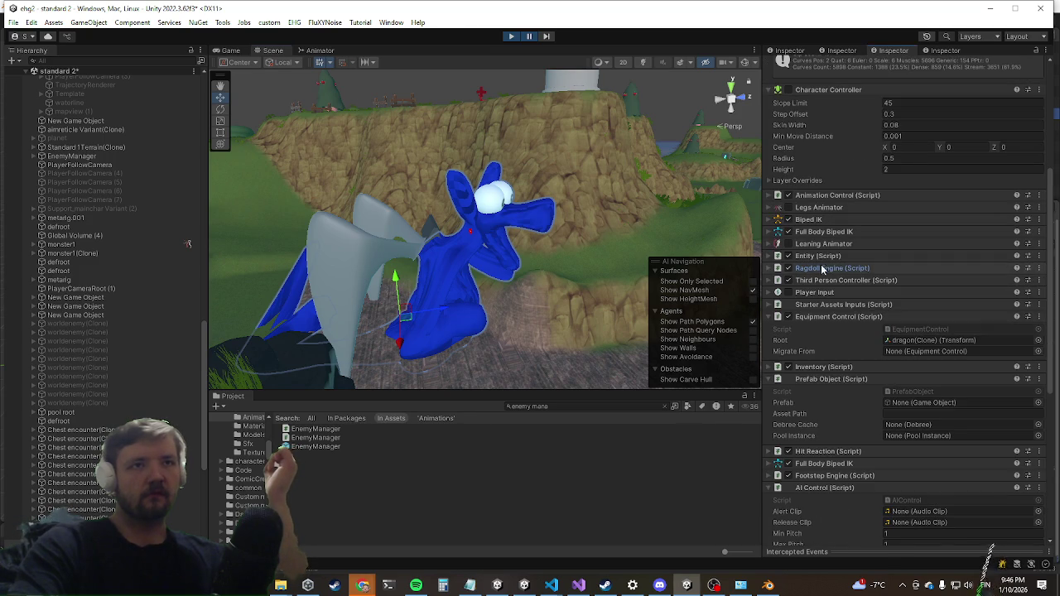
pyautogui.scroll(-4, 861, 267)
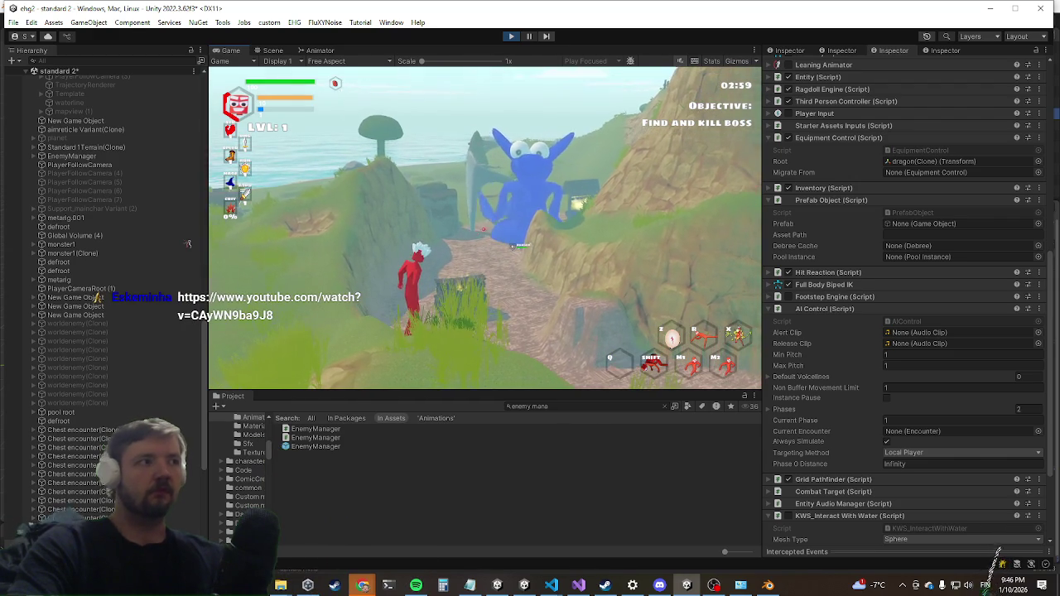
# Return to the Unity editor from the Windows taskbar.
pyautogui.press('super')
pyautogui.press('super')
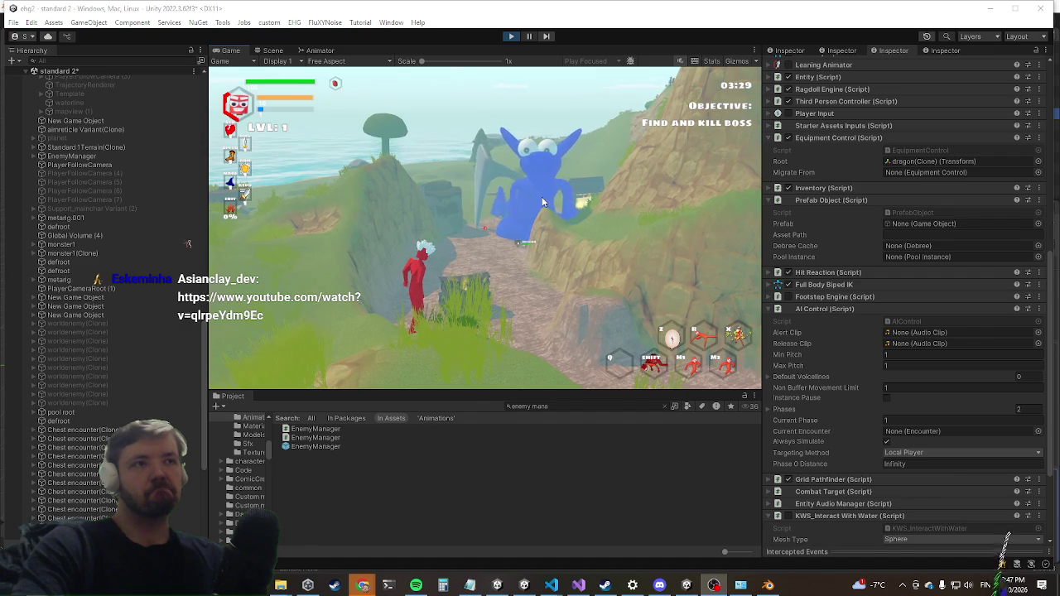
pyautogui.click(570, 585)
pyautogui.click(570, 585)
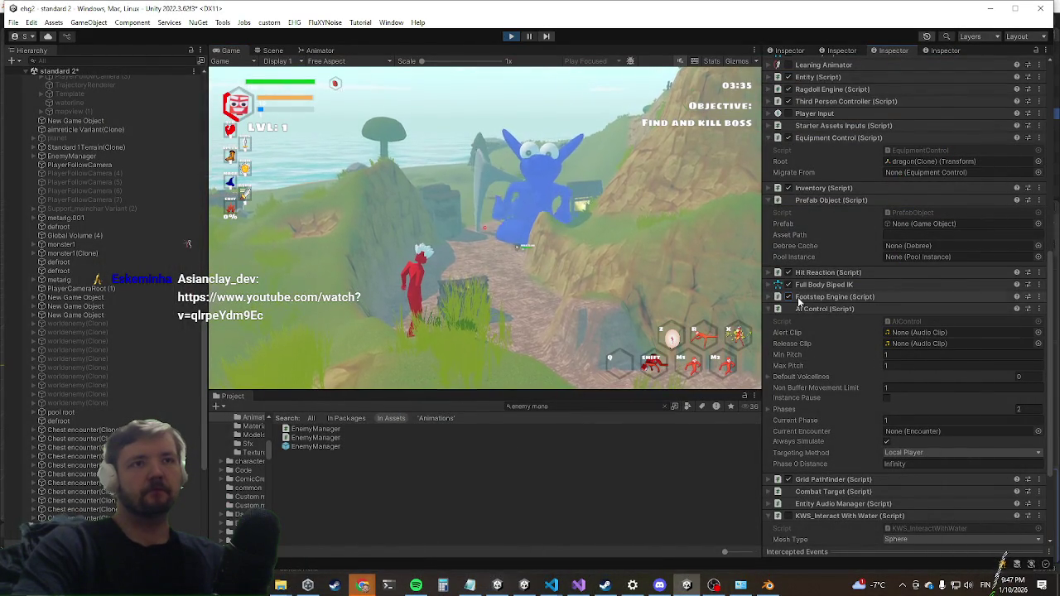
# Expand Ragdoll Engine (Script) again and review its idle velocity settings.
pyautogui.scroll(7, 828, 323)
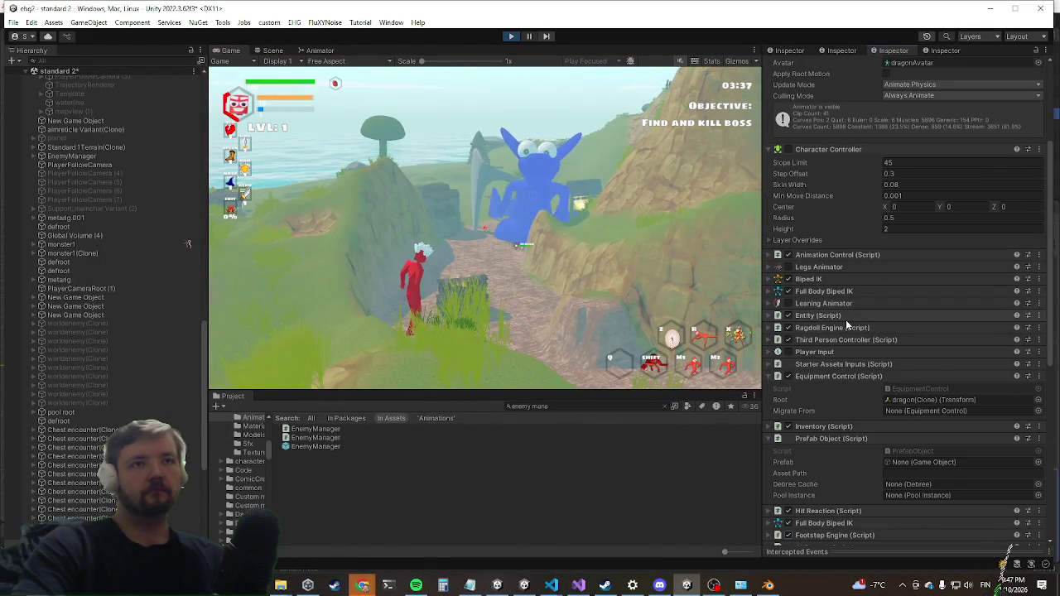
pyautogui.click(843, 328)
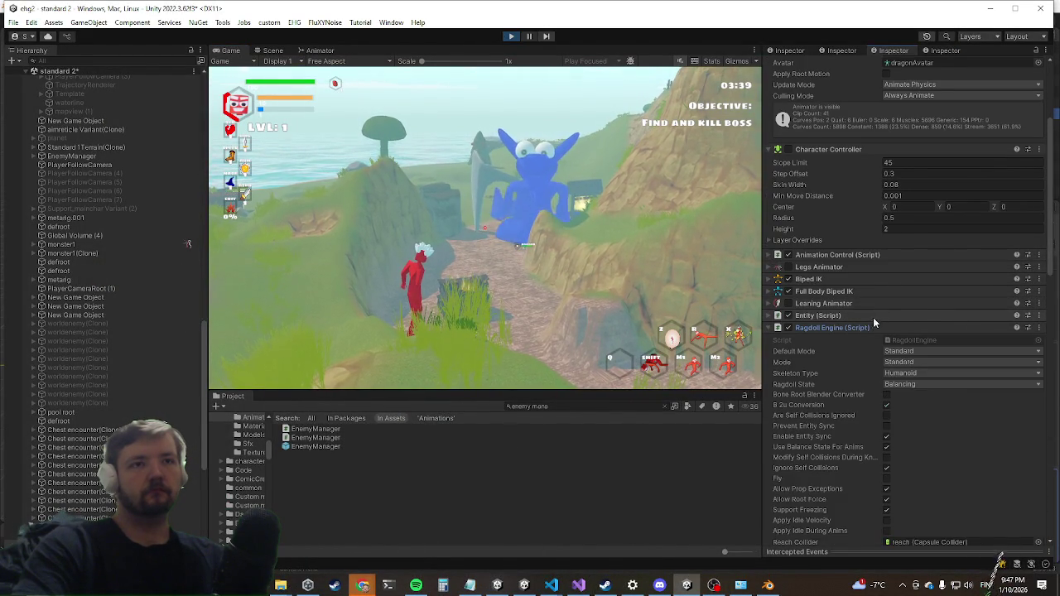
pyautogui.scroll(-5, 874, 314)
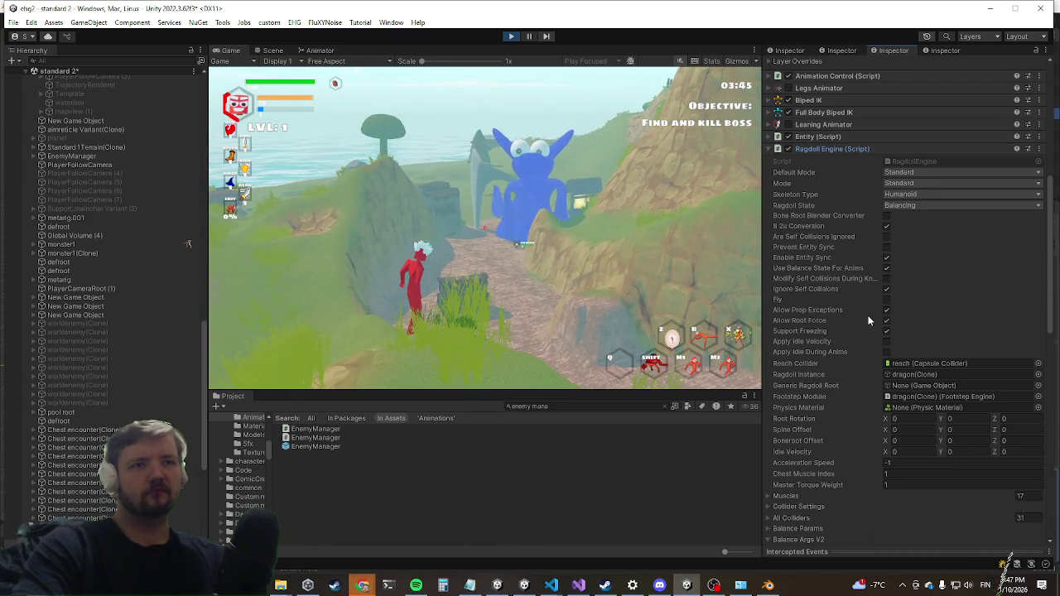
pyautogui.scroll(-4, 868, 319)
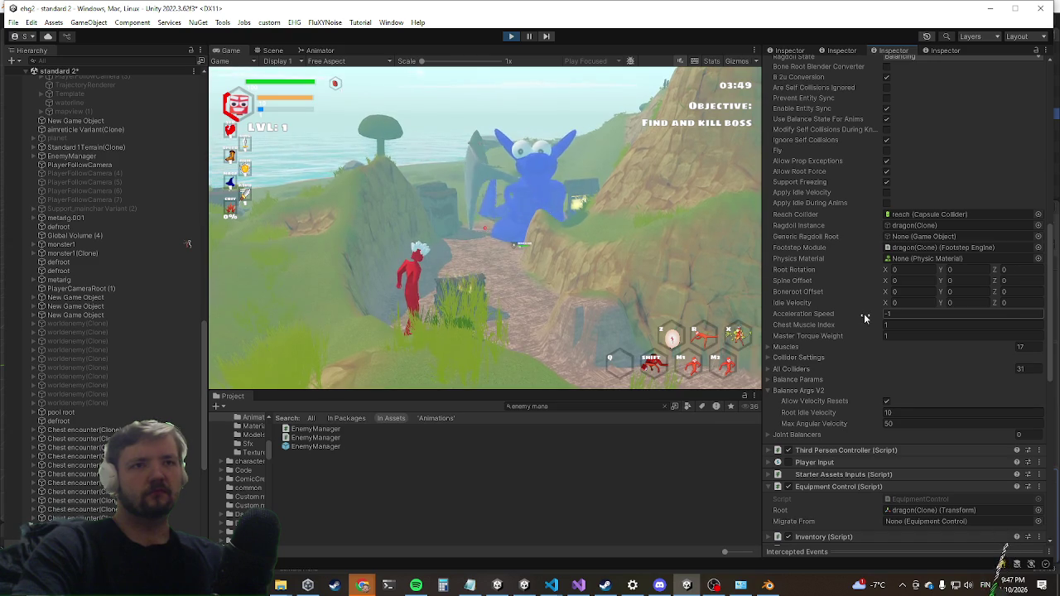
pyautogui.scroll(5, 863, 314)
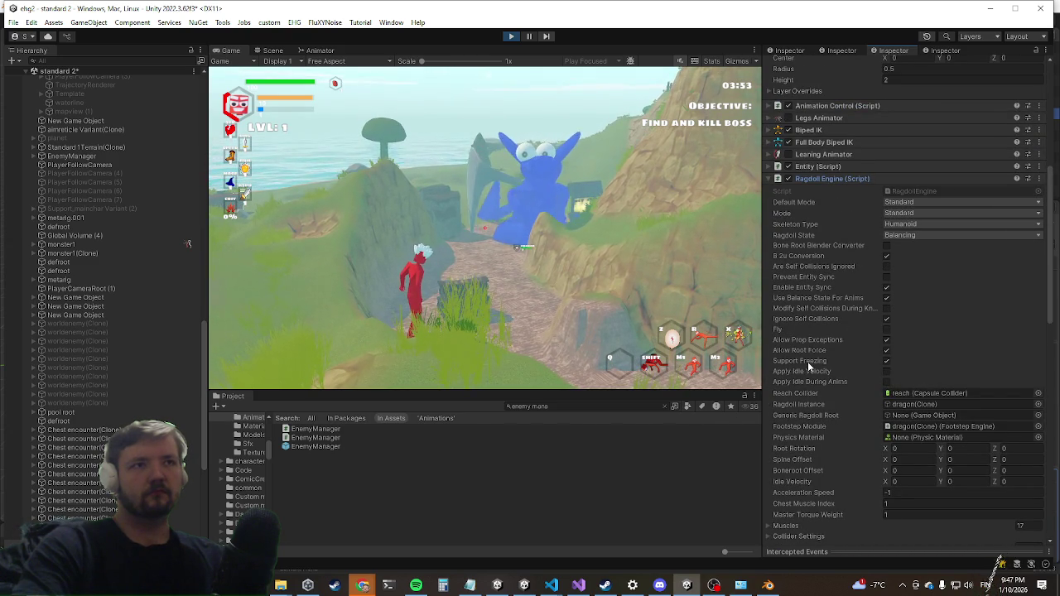
pyautogui.scroll(3, 844, 318)
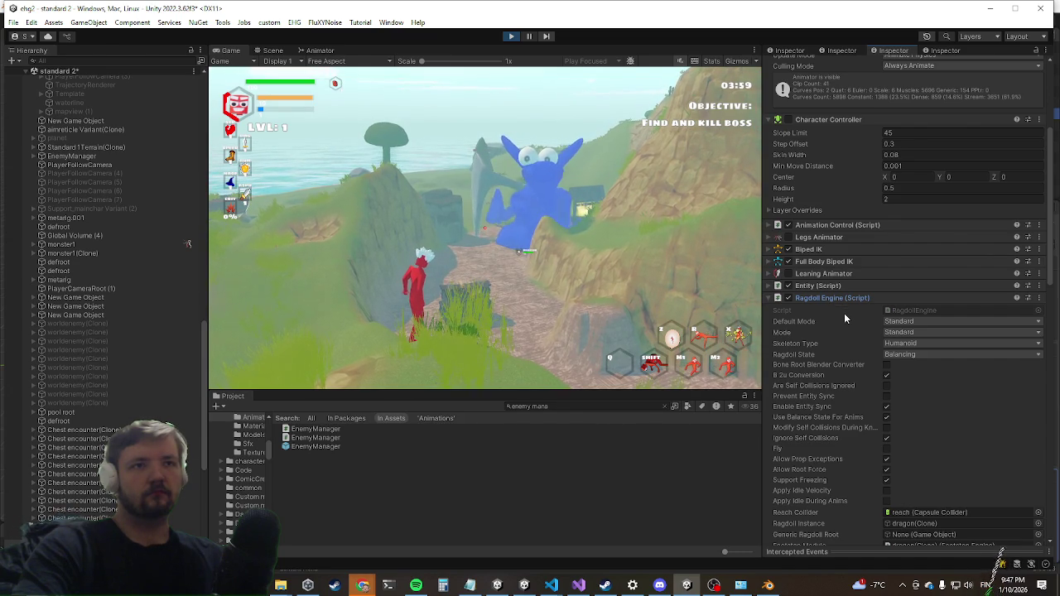
pyautogui.scroll(-2, 820, 358)
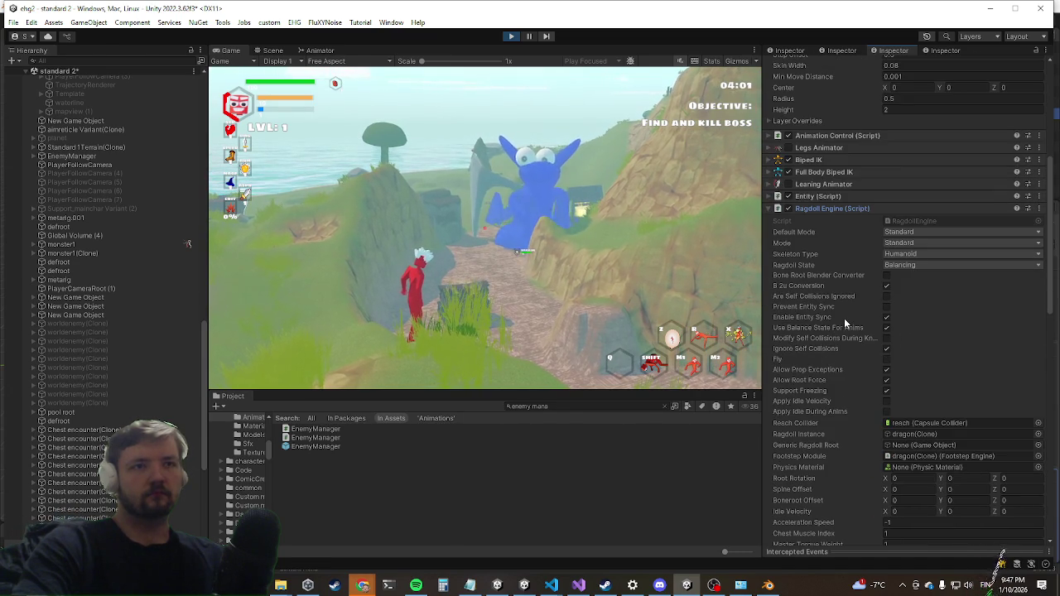
pyautogui.scroll(-2, 846, 323)
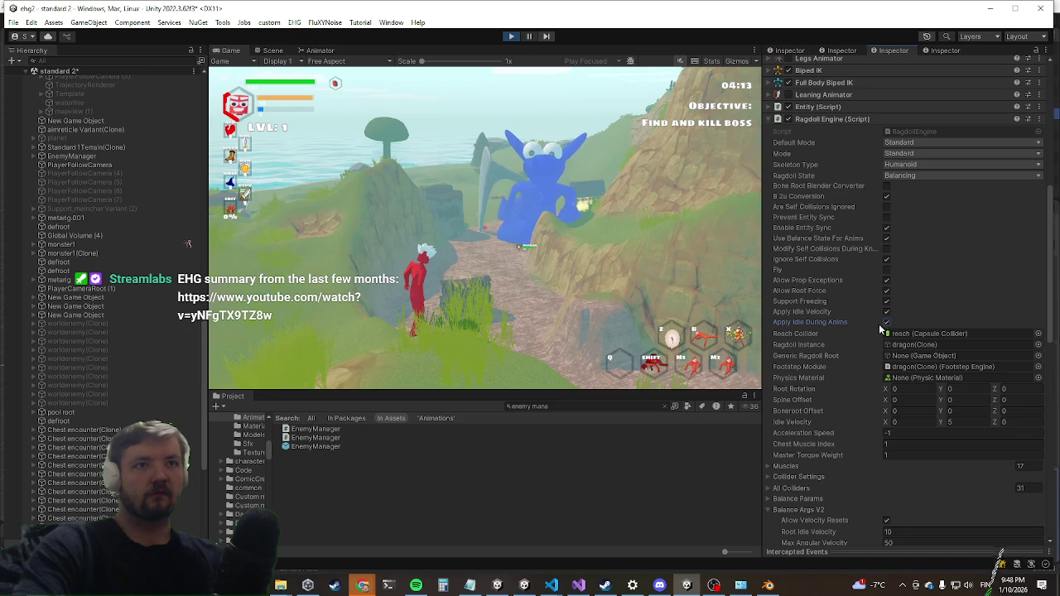
# Play toward the dragon boss in the Game view, then stop Play Mode with Ctrl+P.
pyautogui.click(548, 304)
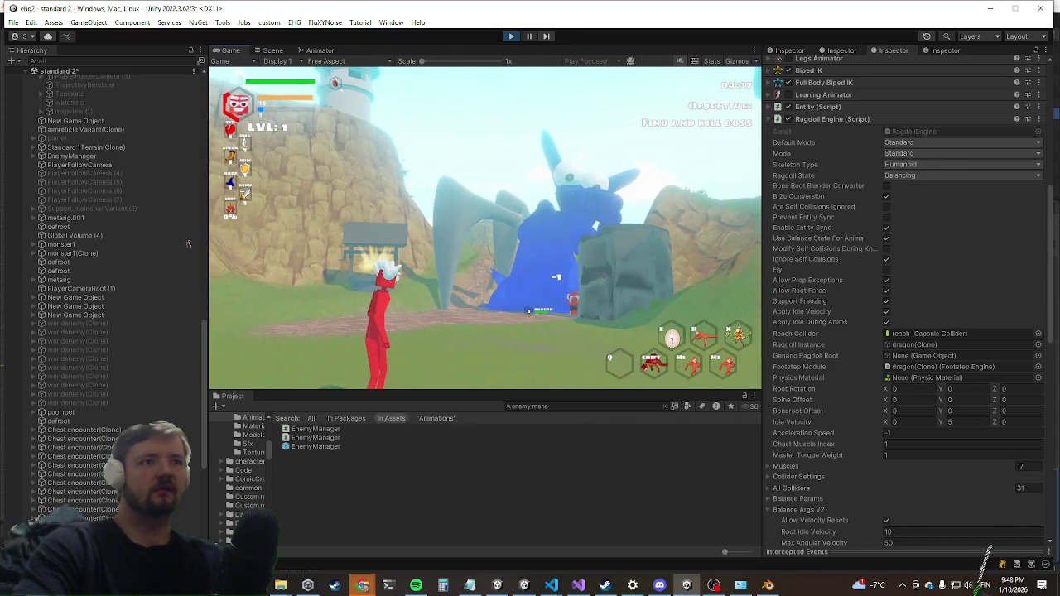
pyautogui.press('super')
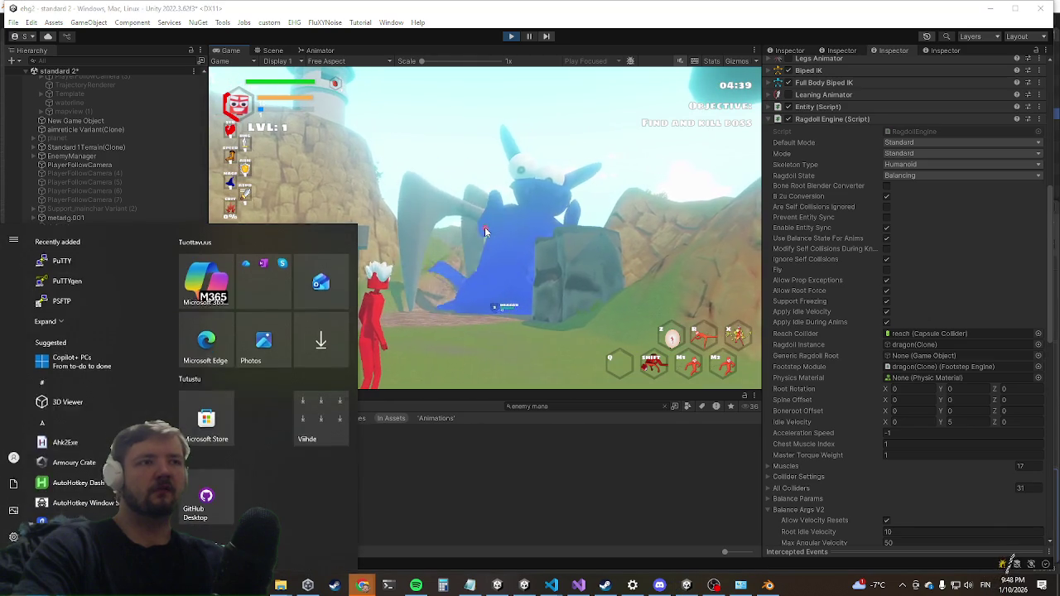
pyautogui.press('super')
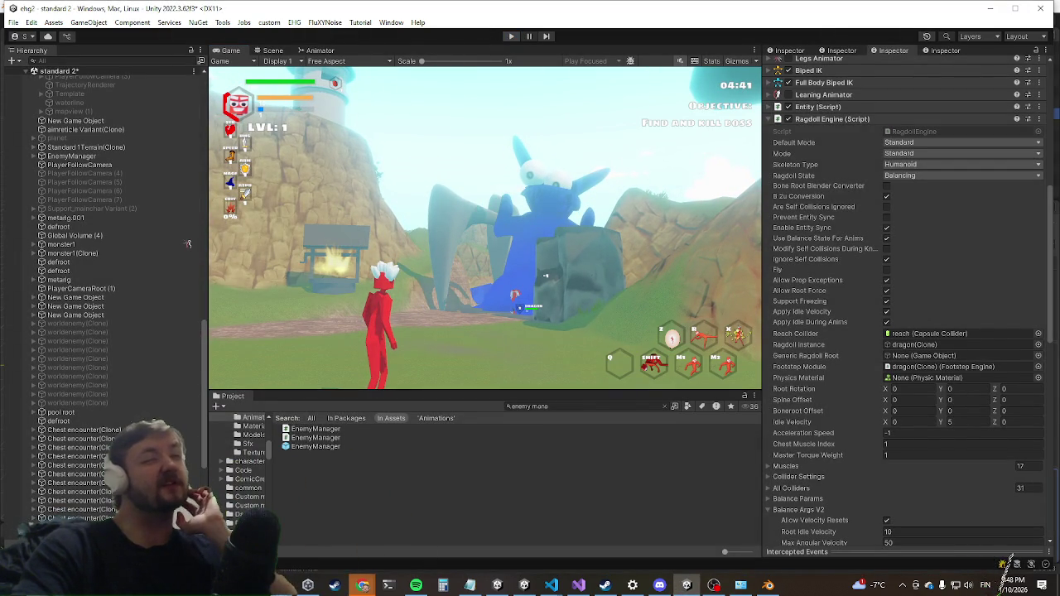
pyautogui.hotkey('ctrl', 'p')
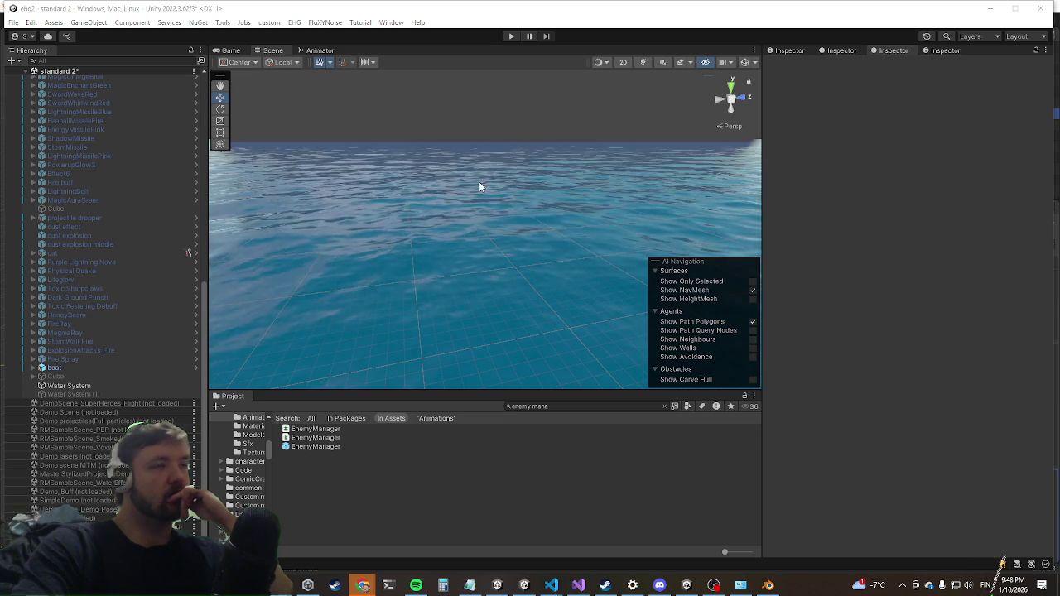
# Open the EnemyManager prefab in Prefab Mode, check its enemy groups, then switch to Chrome.
pyautogui.click(332, 448)
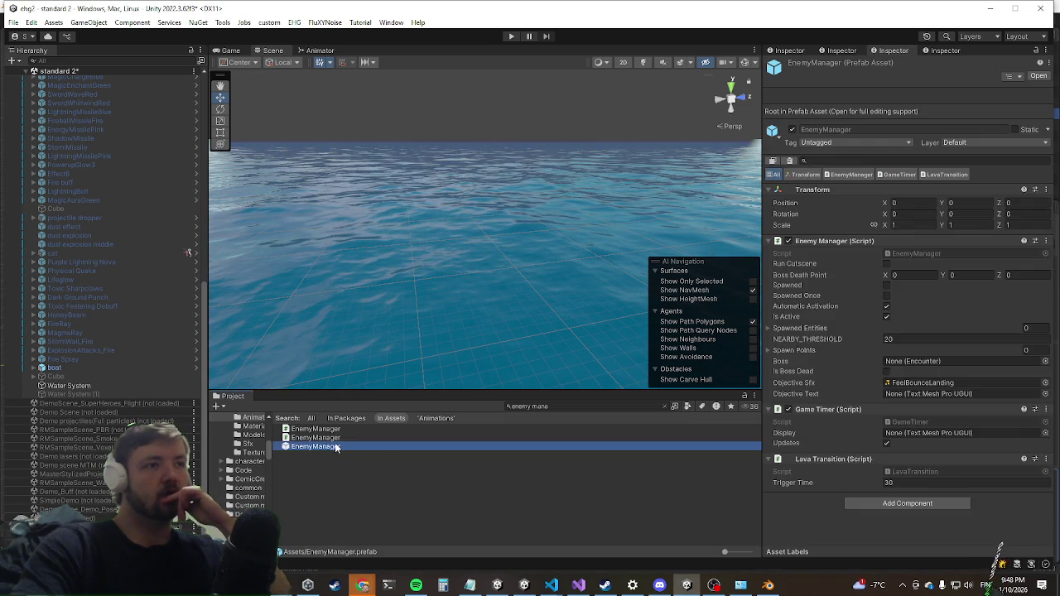
pyautogui.doubleClick(316, 448)
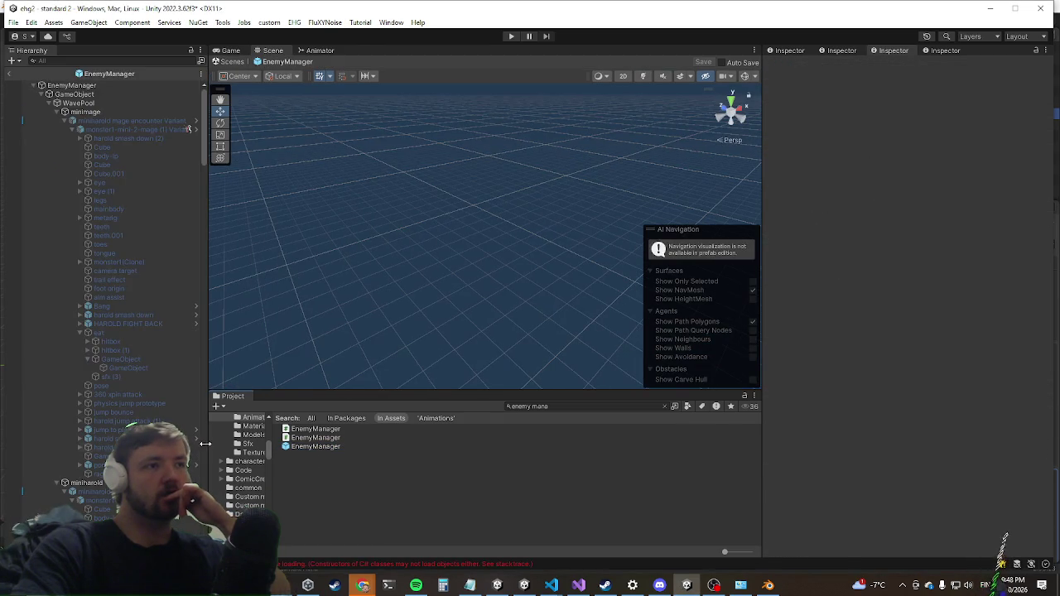
pyautogui.scroll(-15, 189, 323)
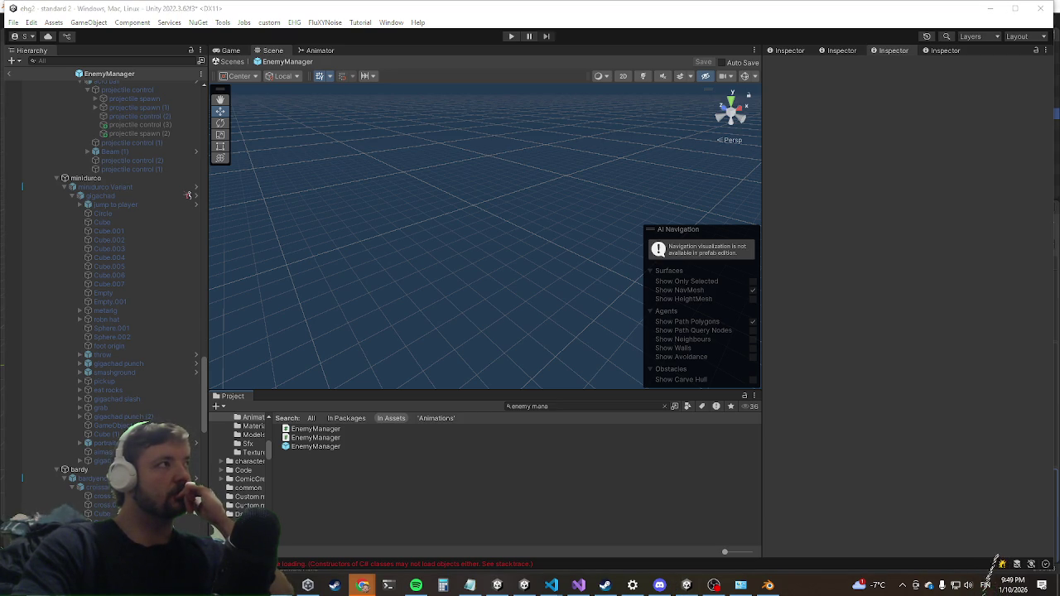
pyautogui.hotkey('alt', 'Tab')
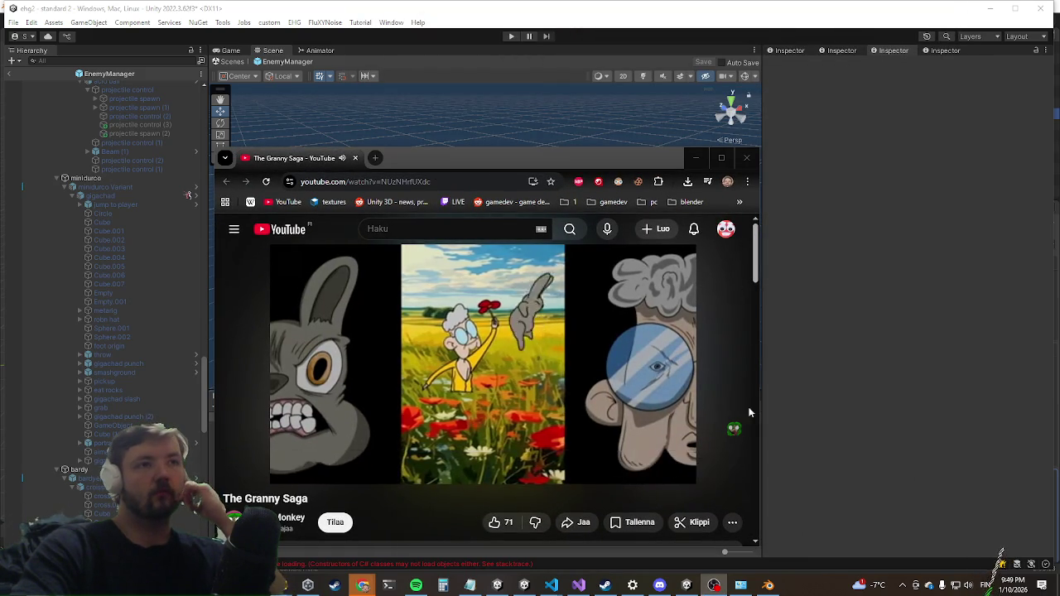
# Watch The Granny Saga video in fullscreen on the YouTube player.
pyautogui.click(729, 469)
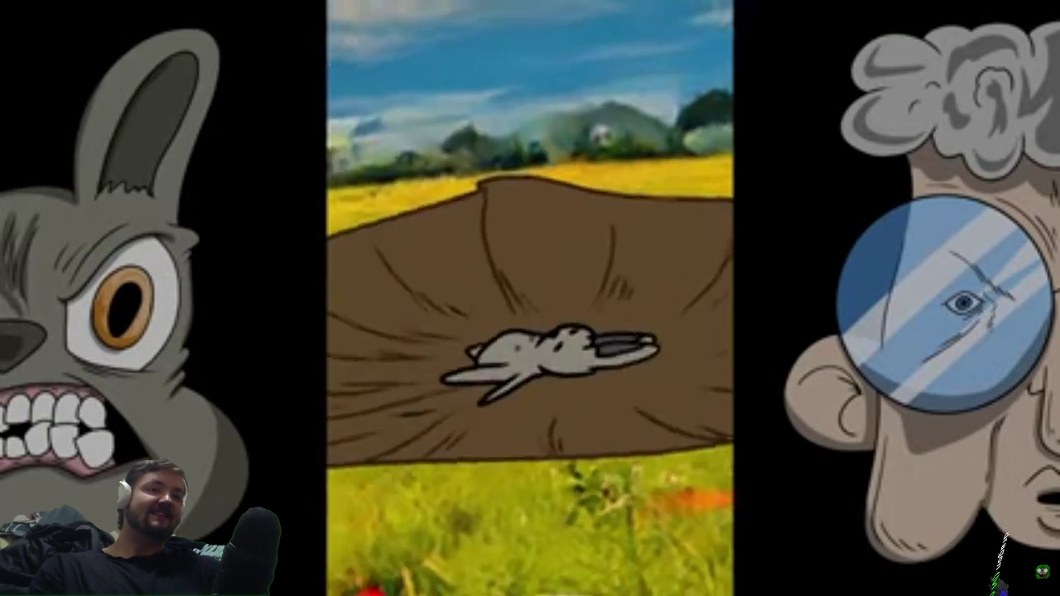
pyautogui.moveTo(712, 192)
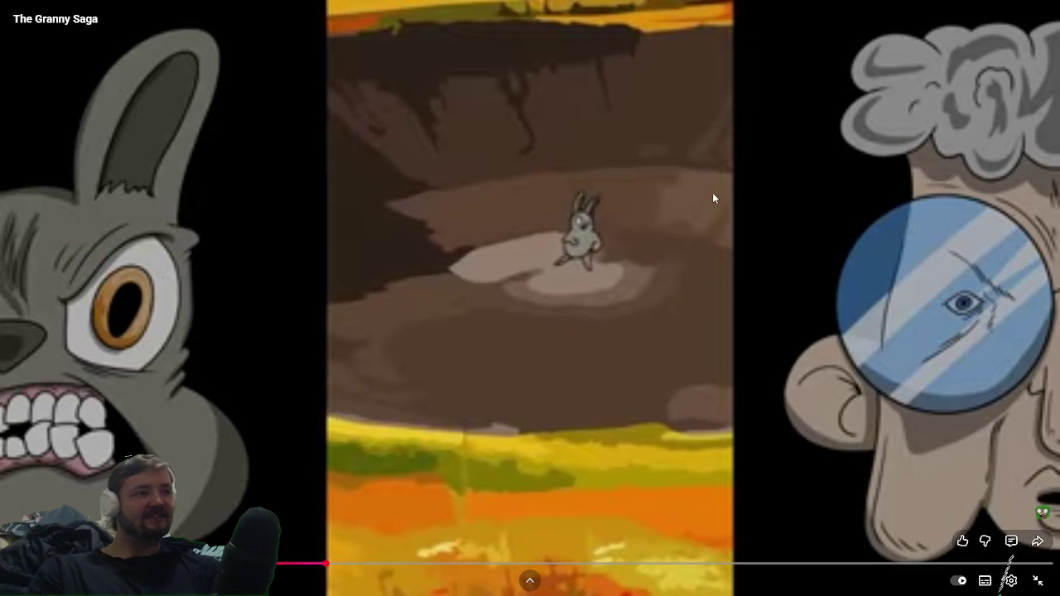